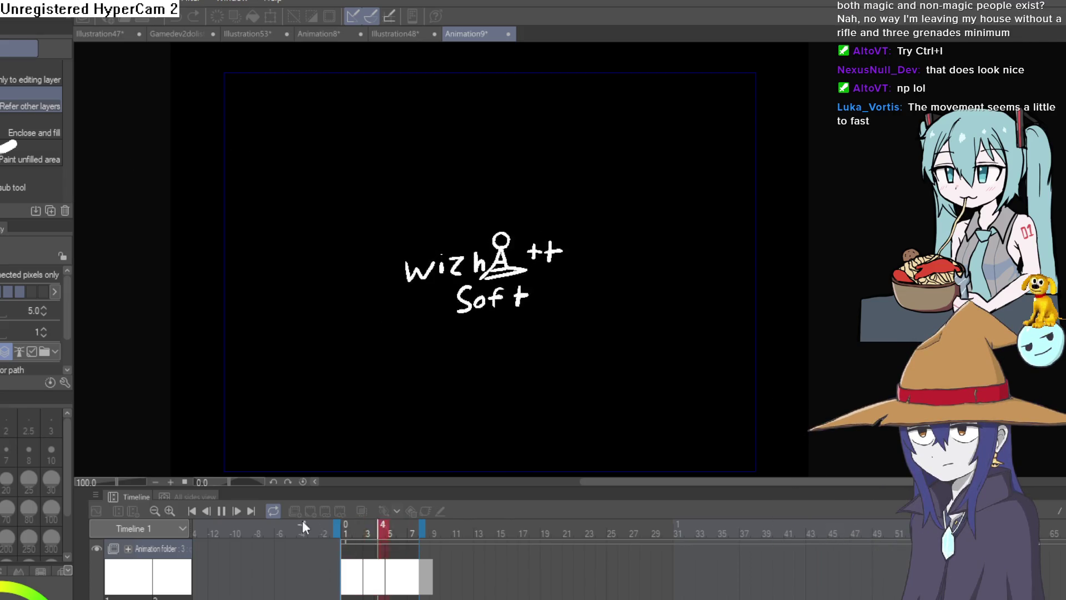
- Stop the logo preview and drag the early cels right so the first drawings hold longer
left_click(222, 511)
left_click(353, 588)
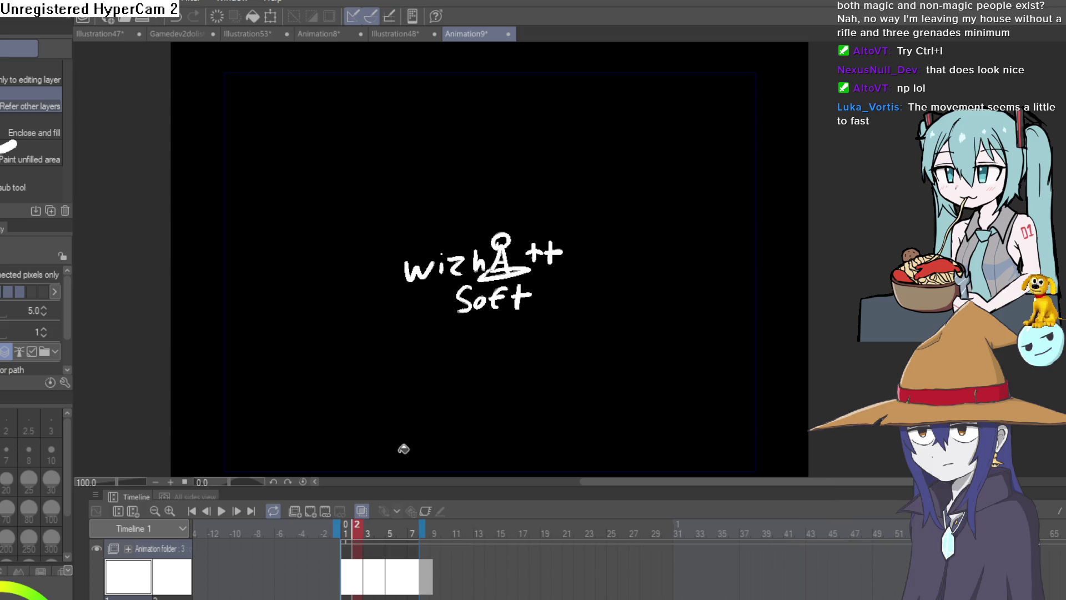
left_click(349, 585)
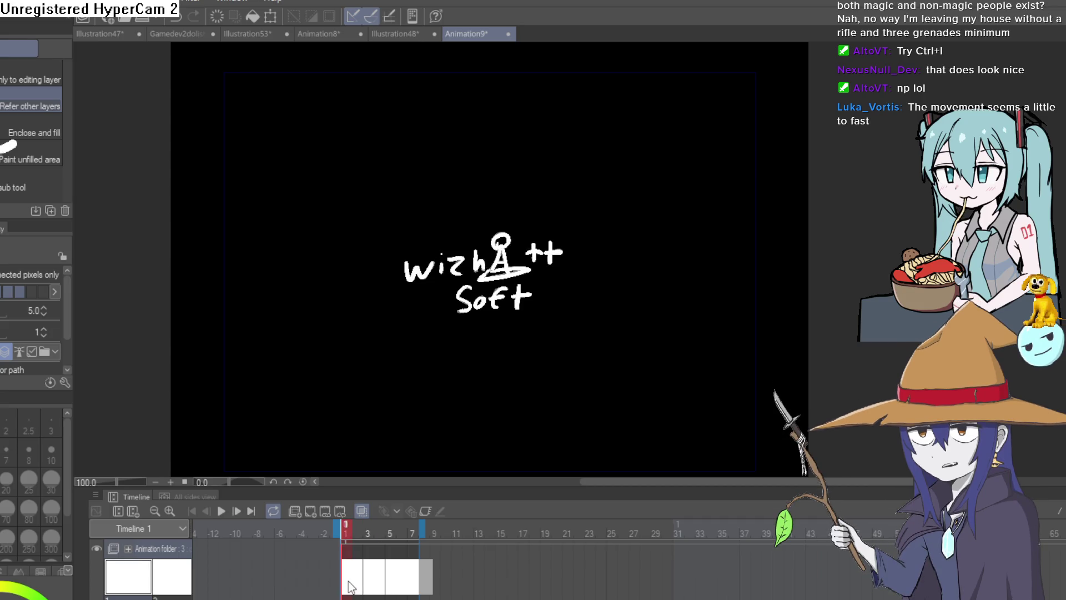
left_click_drag(364, 588, 420, 569)
left_click(416, 571)
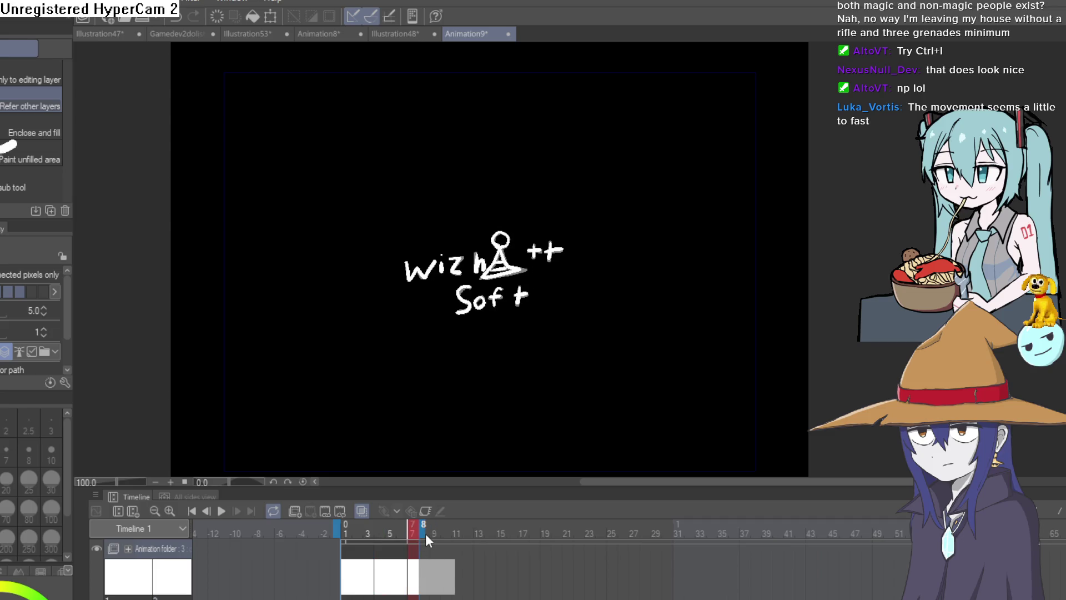
- Move the animation's end marker out to frame 9 and replay the preview
left_click_drag(441, 531, 445, 530)
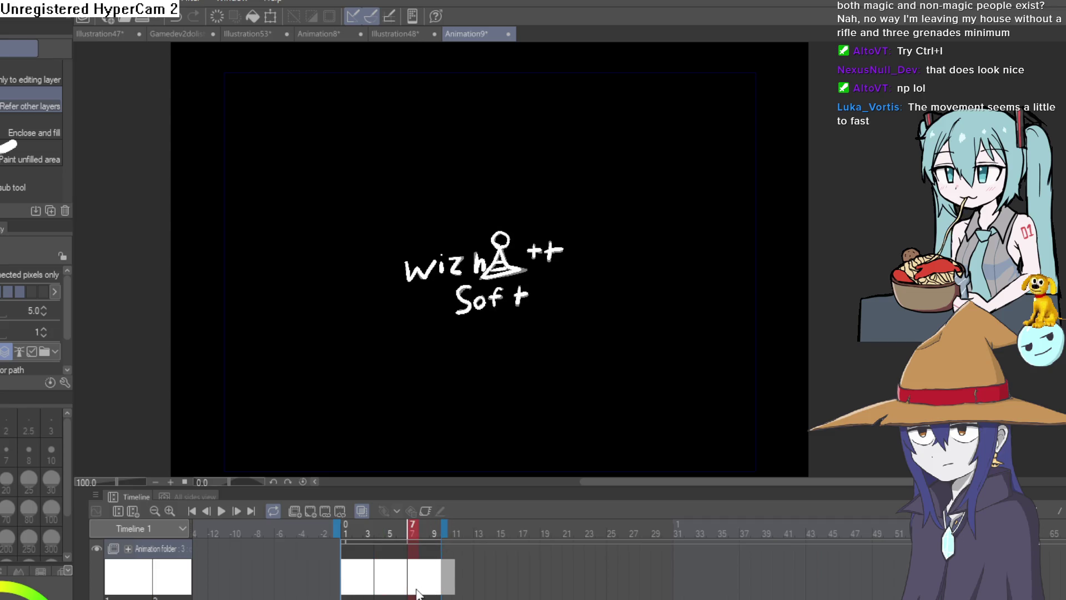
left_click(436, 587)
left_click(436, 587)
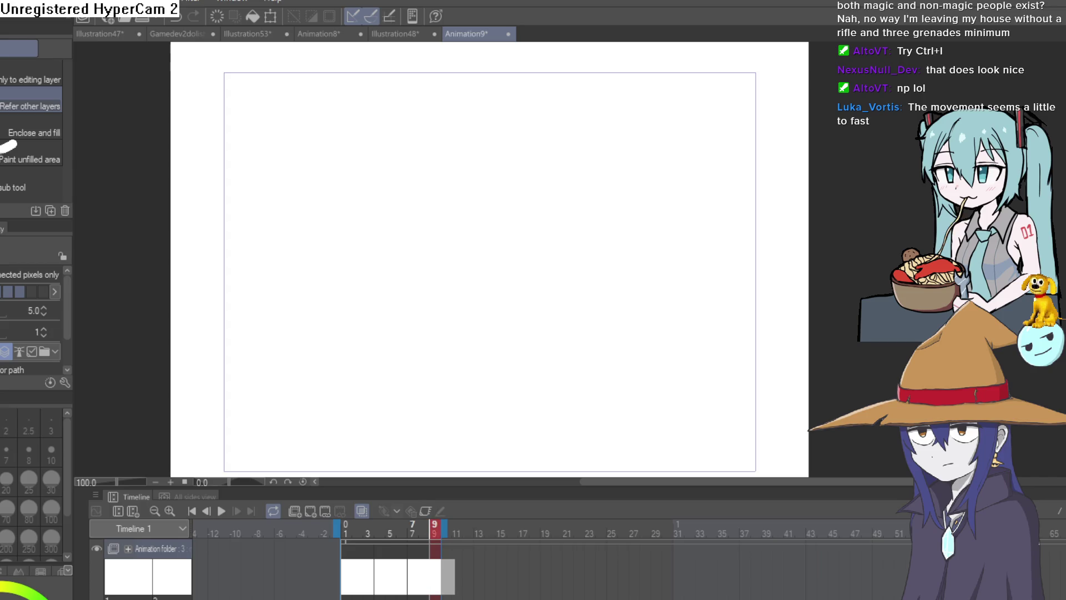
left_click(220, 512)
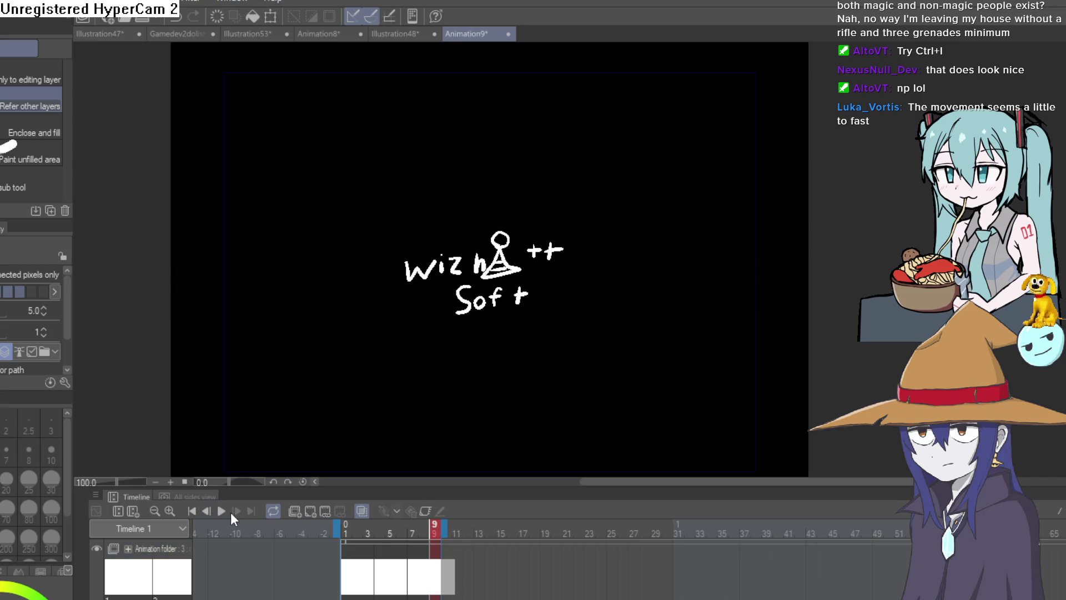
left_click(220, 514)
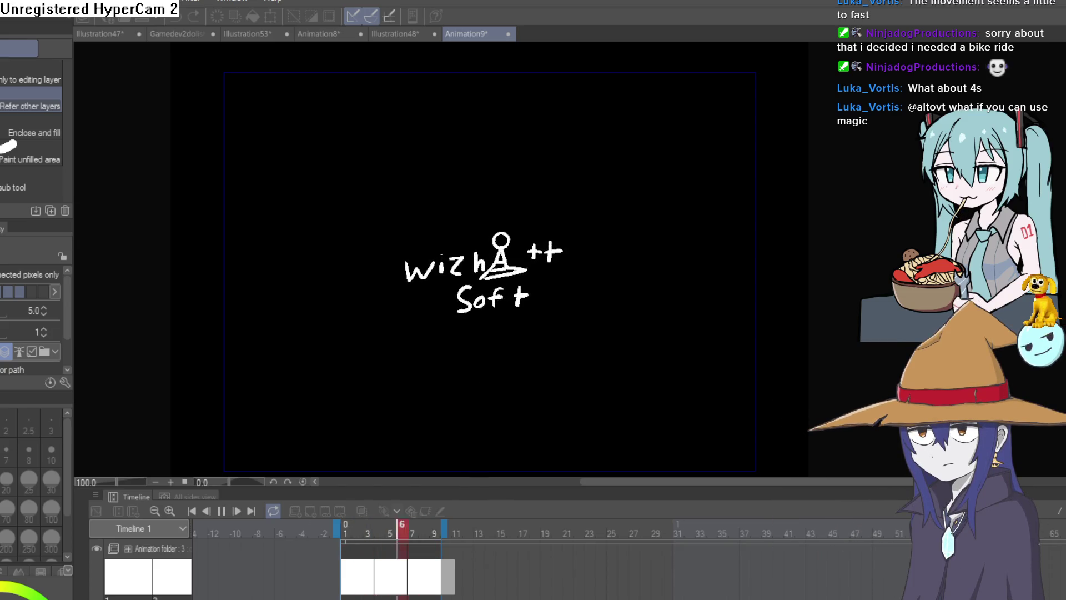
- Drag the last cel's end out to frame 13, step to the end, and replay the logo animation
left_click(222, 510)
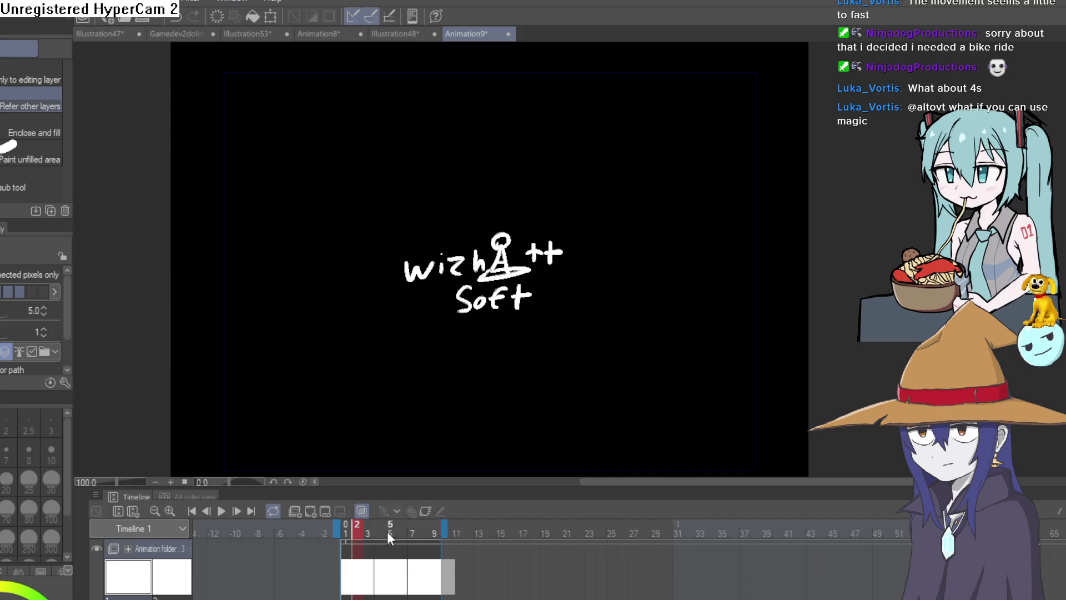
left_click(400, 580)
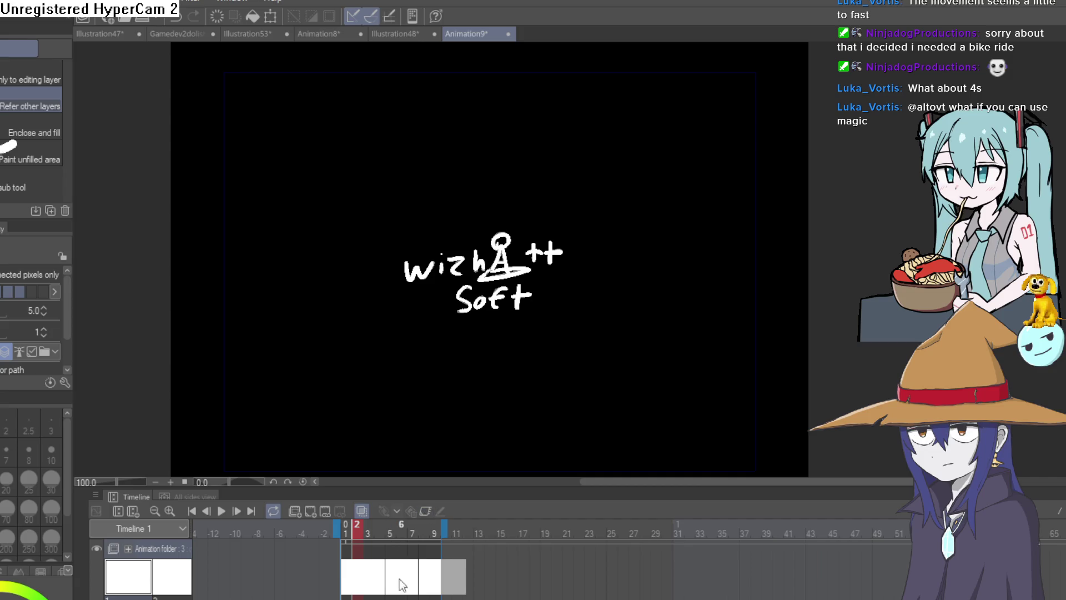
left_click(436, 529)
left_click_drag(476, 529, 476, 528)
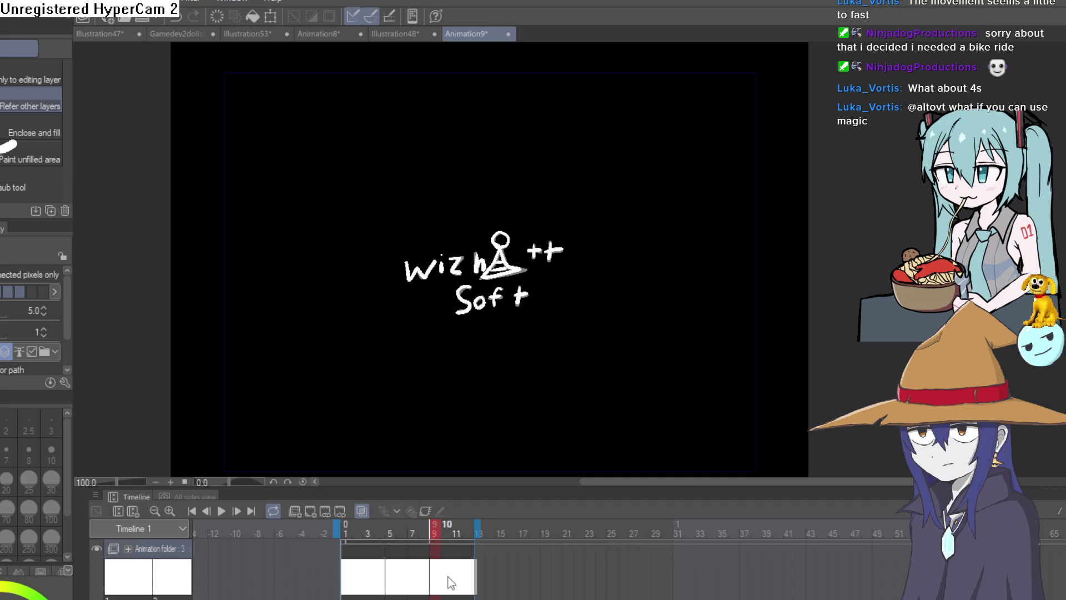
left_click(468, 584)
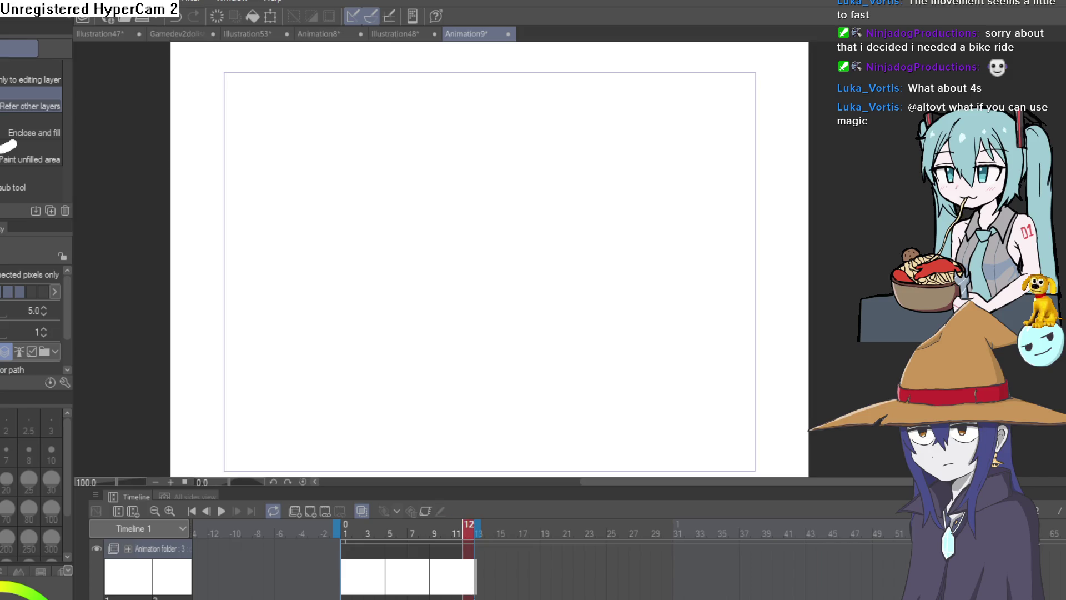
key("Right")
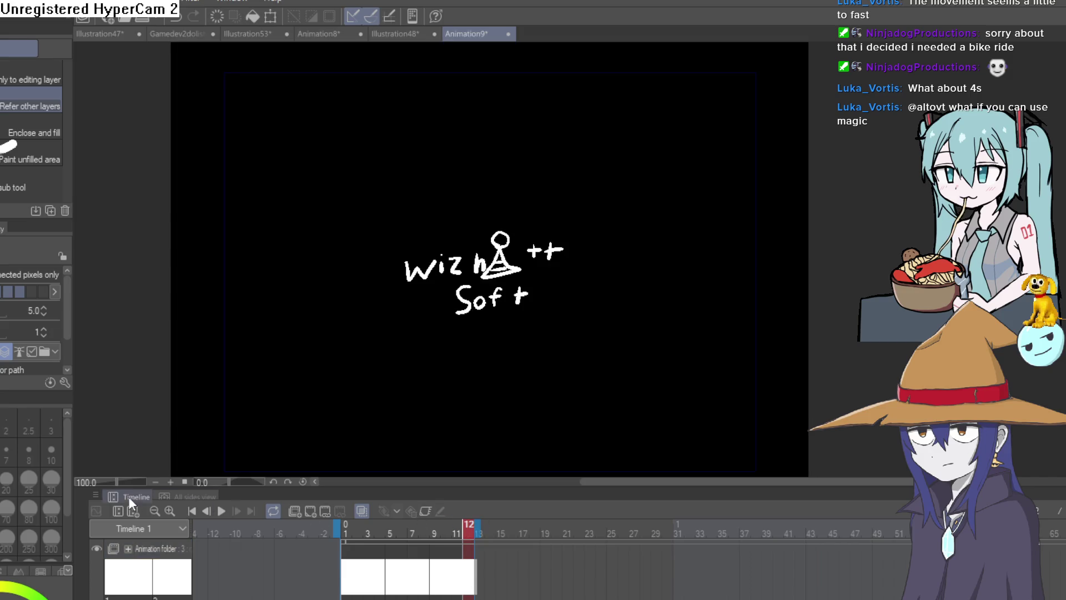
left_click(222, 512)
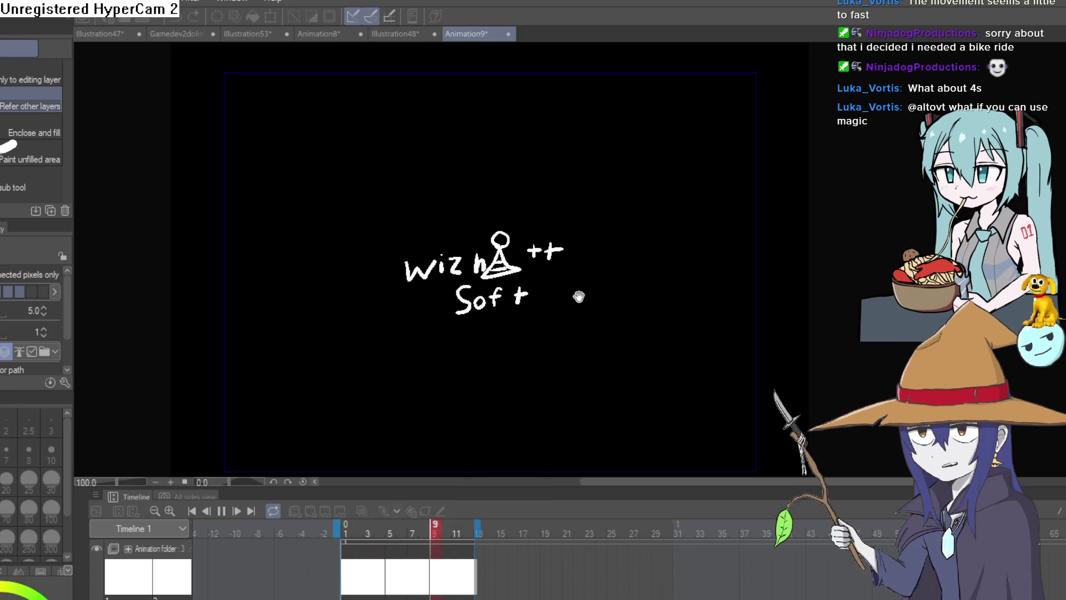
scroll(578, 297, "up", 1)
scroll(618, 279, "down", 1)
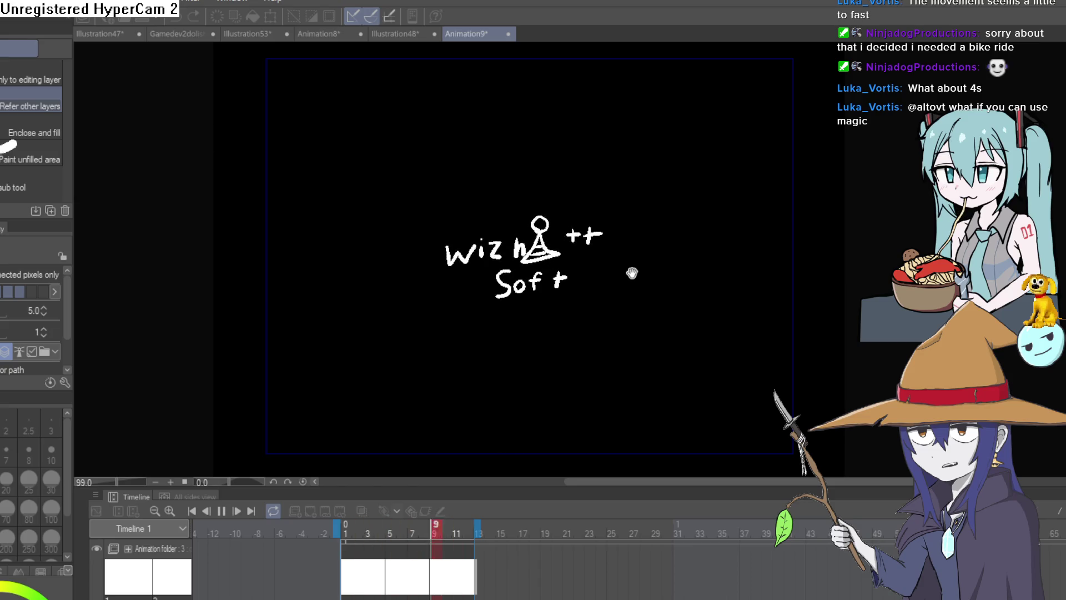
mouse_move(632, 273)
left_mouse_down()
mouse_move(655, 262)
mouse_move(650, 286)
left_mouse_up()
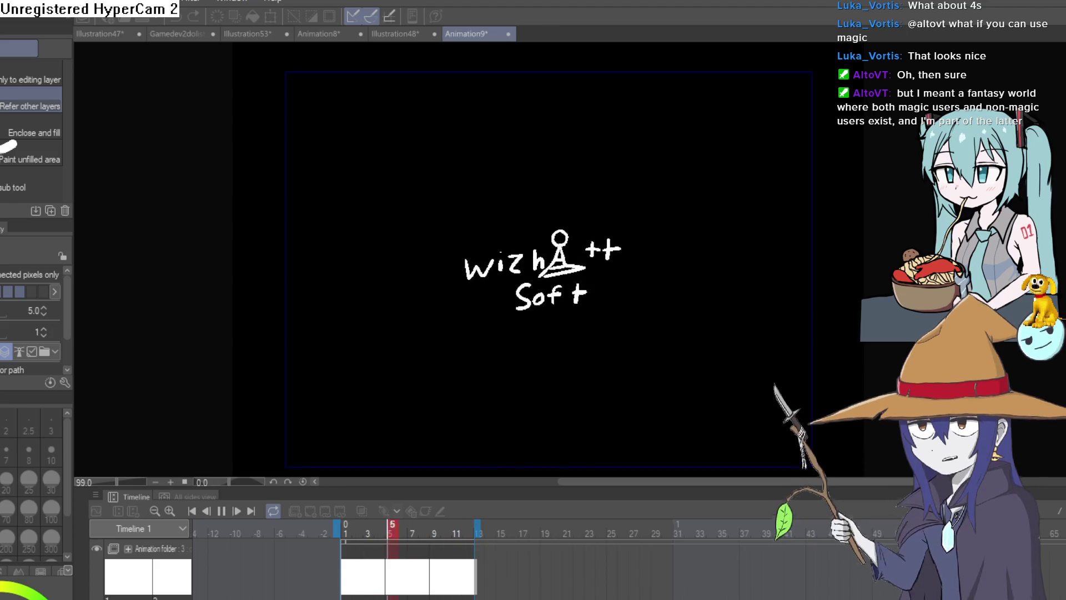
left_click(221, 511)
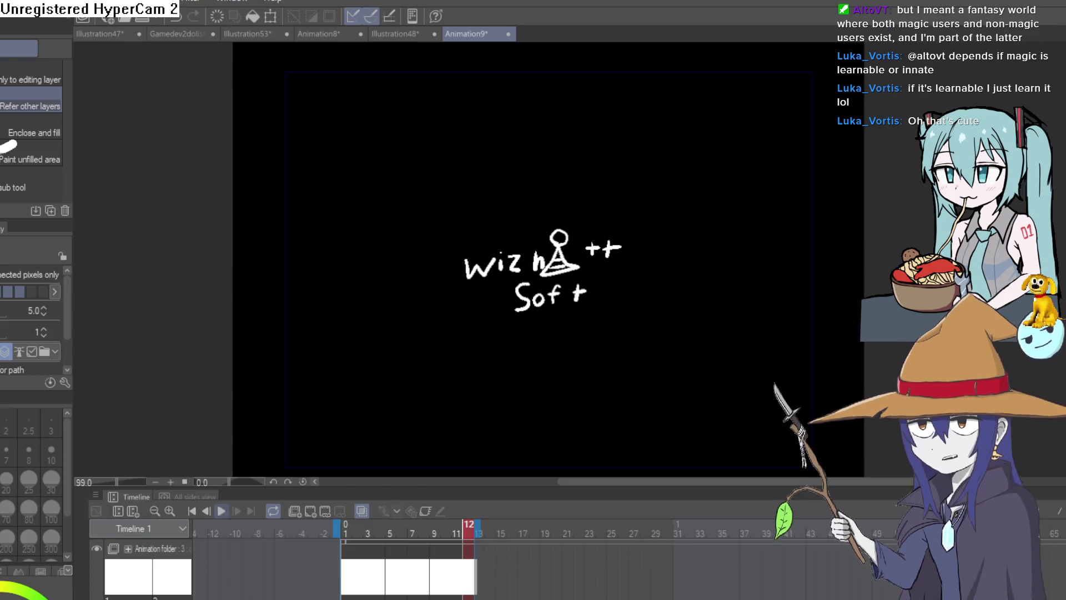
left_click(221, 510)
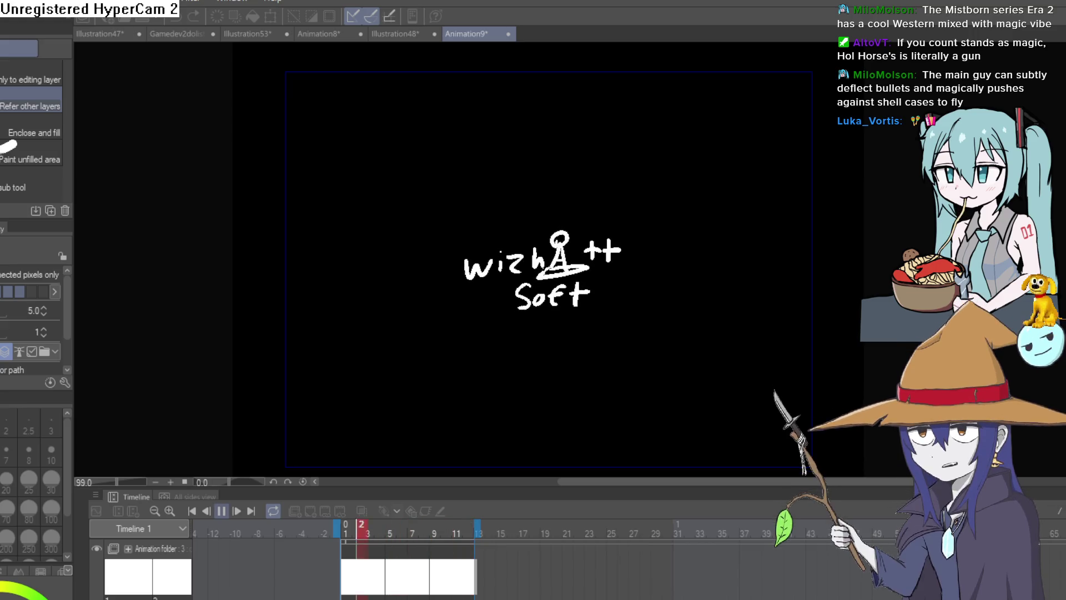
- Switch to the Animation8 cowboy document, play it, stop at frame 15, and add a new cel there
left_click(407, 37)
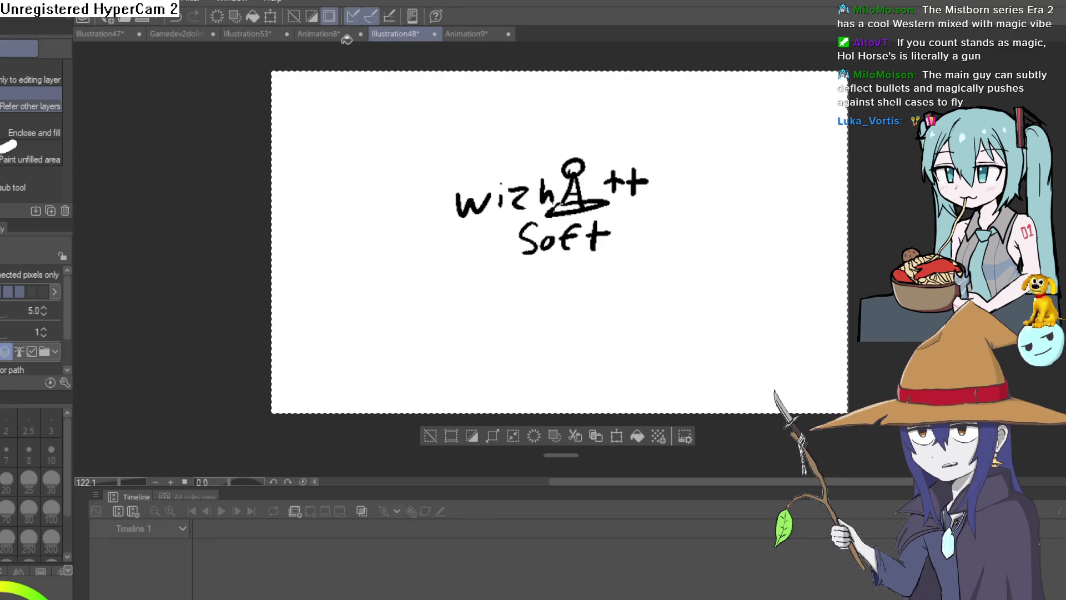
left_click(324, 37)
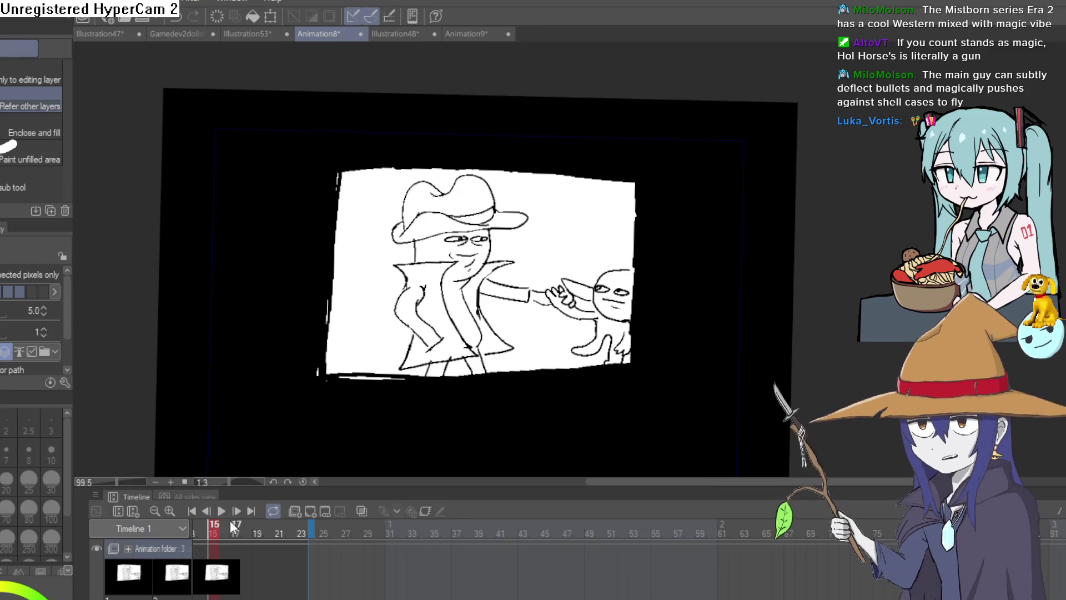
left_click(220, 510)
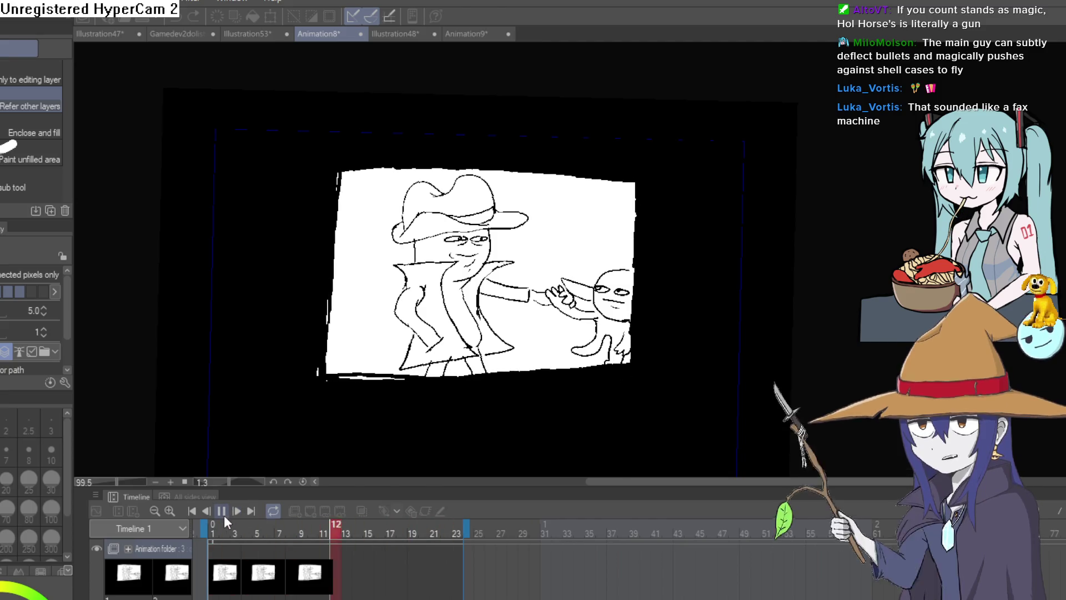
left_click(221, 511)
left_click(368, 532)
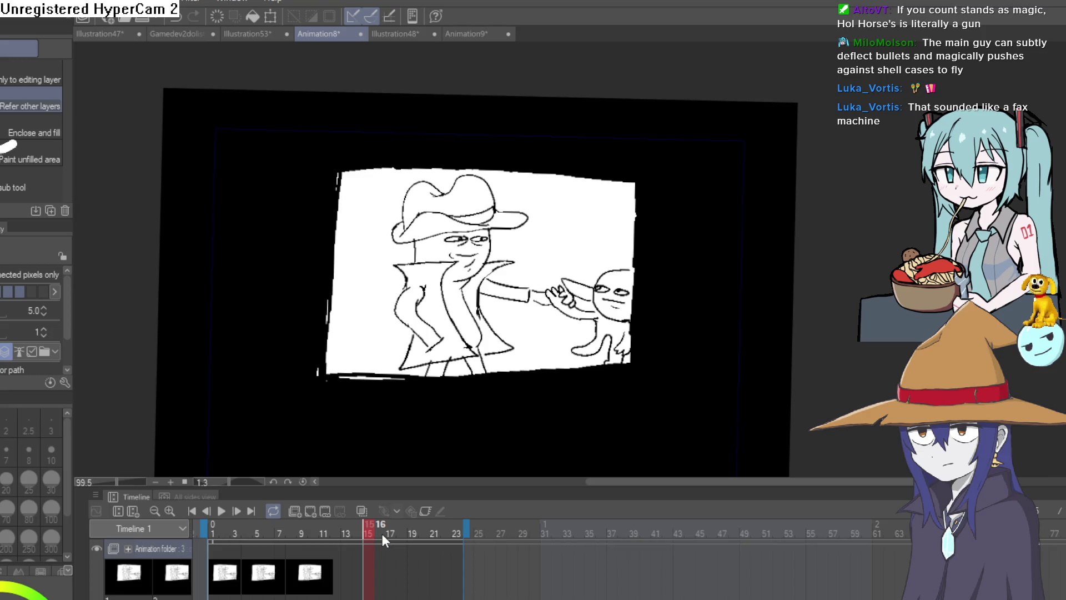
left_click(370, 595)
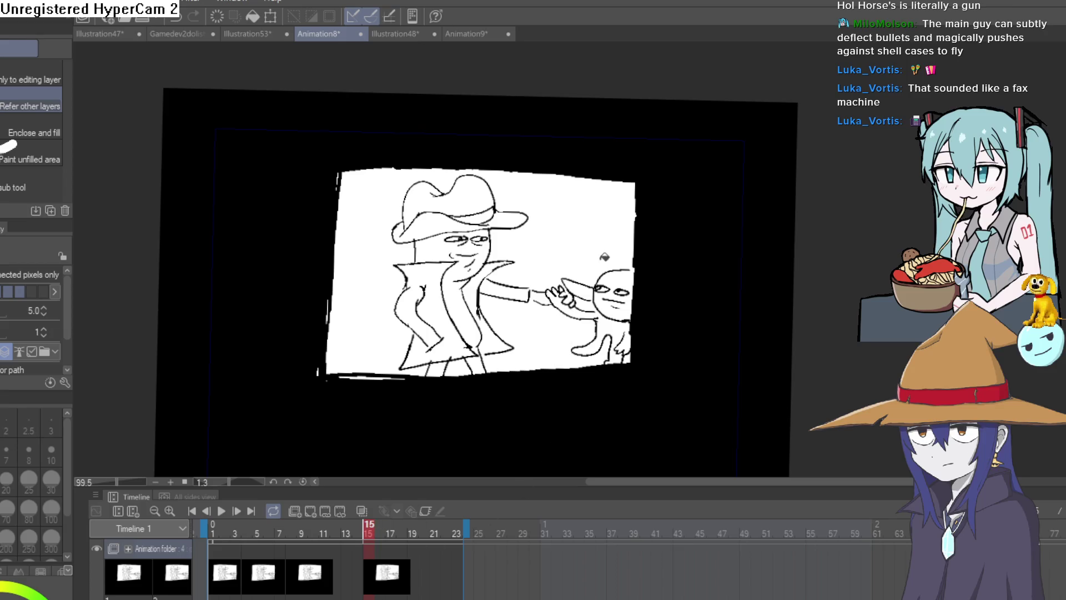
- Lasso the cowboy drawing inside the frame-15 panel, clear it, then drop the selection
key("e")
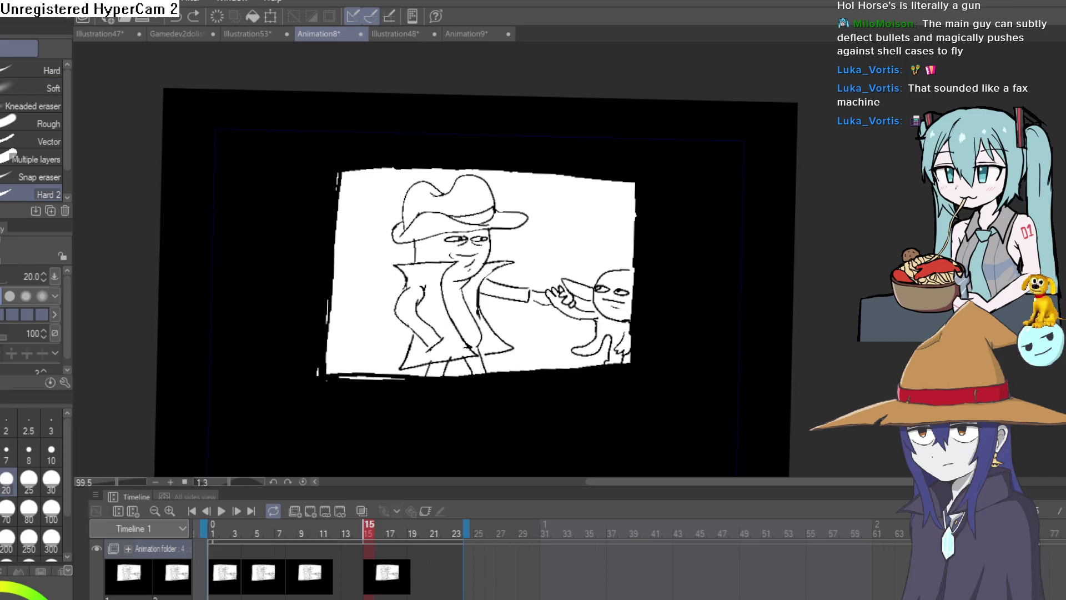
key("m")
left_click_drag(538, 177, 445, 166)
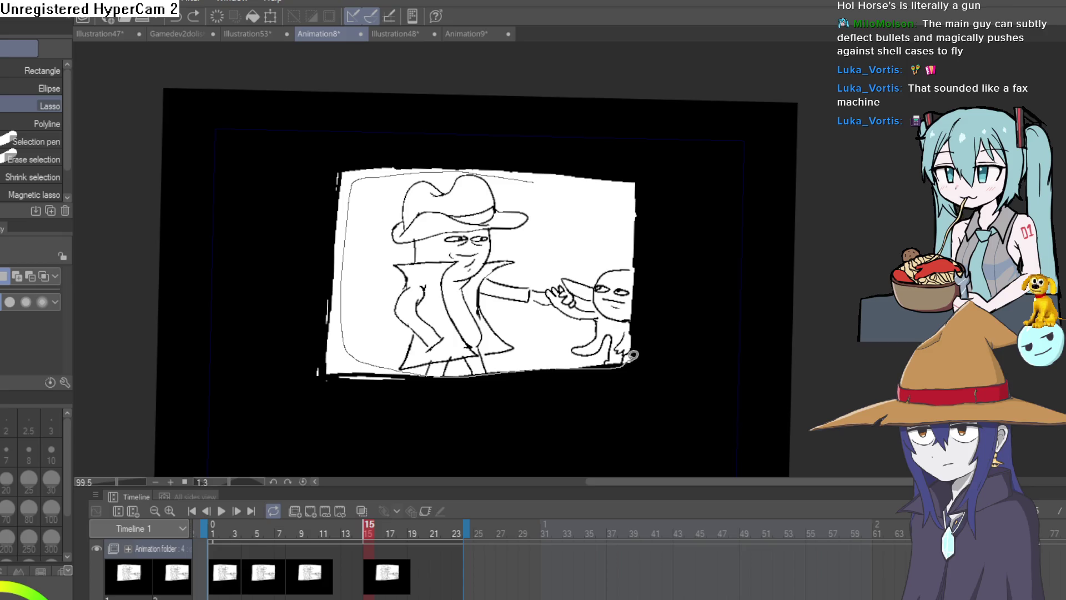
left_click_drag(634, 192, 559, 155)
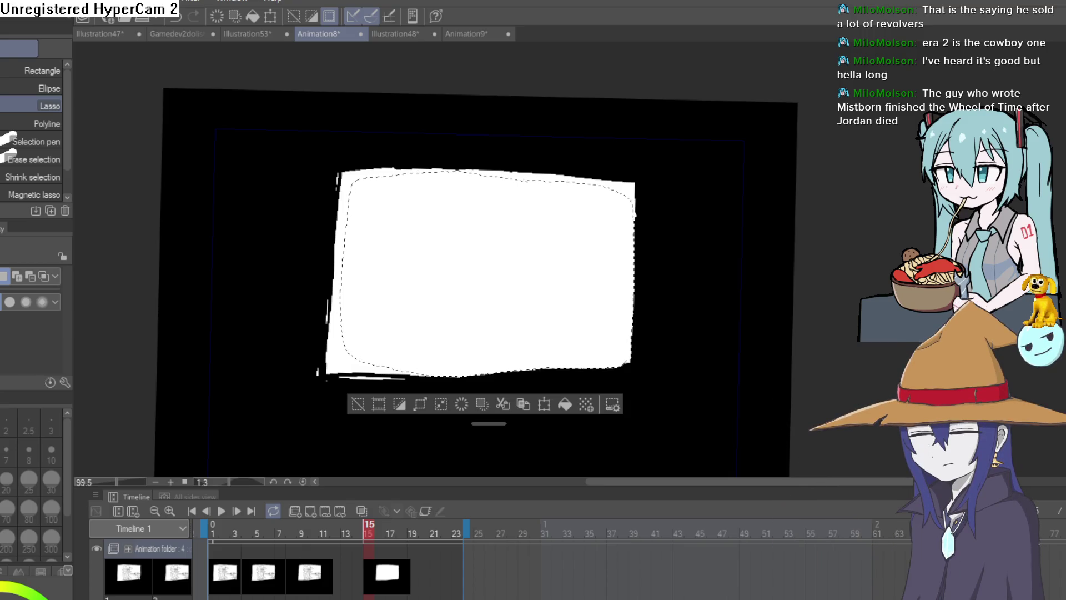
left_click(361, 415)
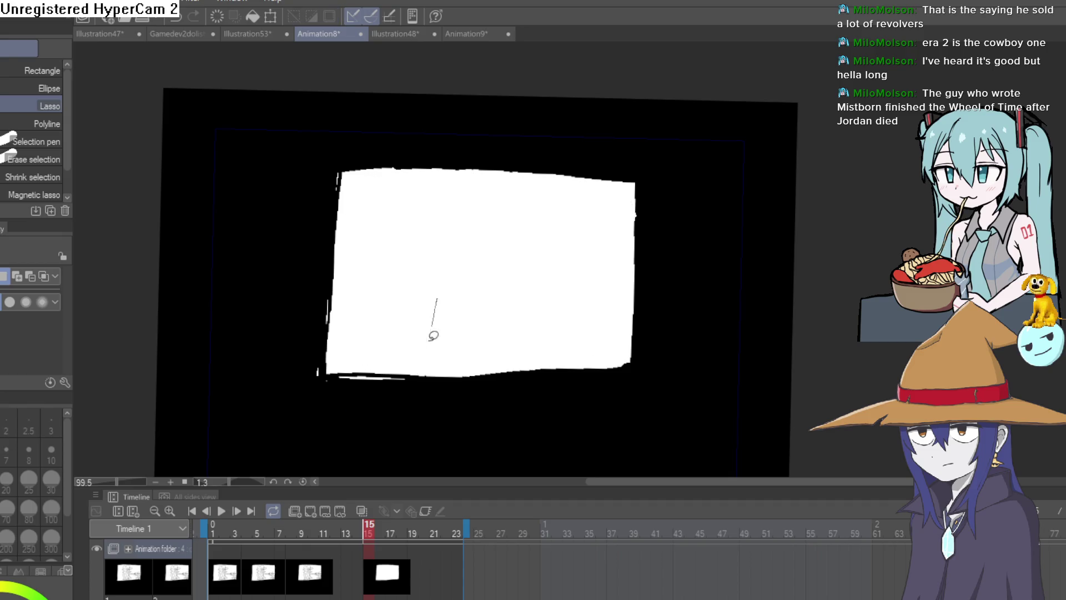
- Turn on onion skin and zoom in on the cowboy's arm with the inking pen
left_click_drag(430, 342, 555, 268)
left_click(374, 368)
left_click(360, 513)
key("p")
scroll(467, 326, "up", 3)
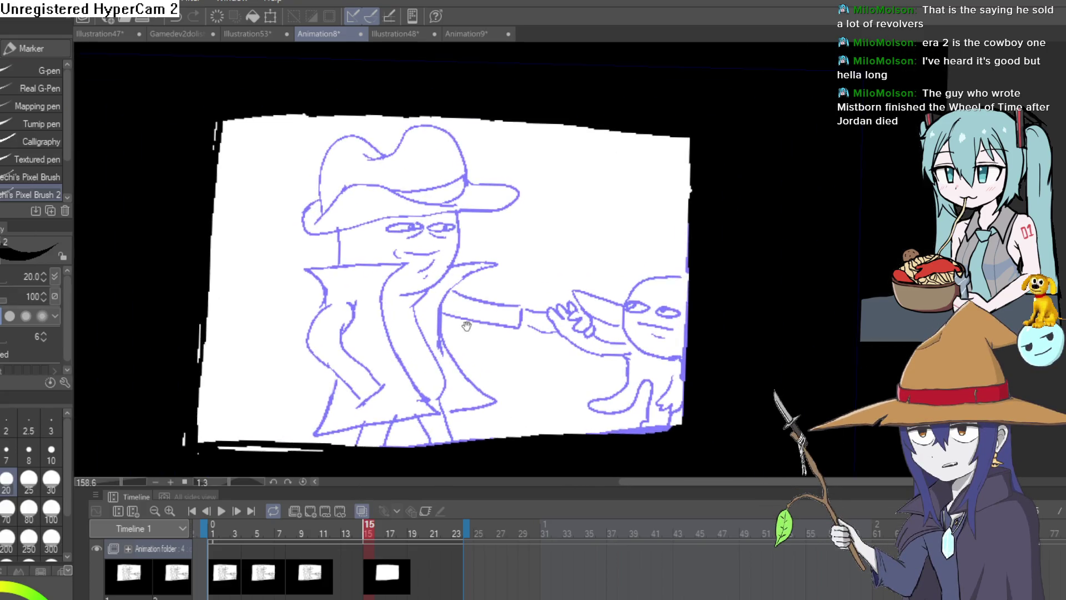
left_click_drag(466, 326, 516, 301)
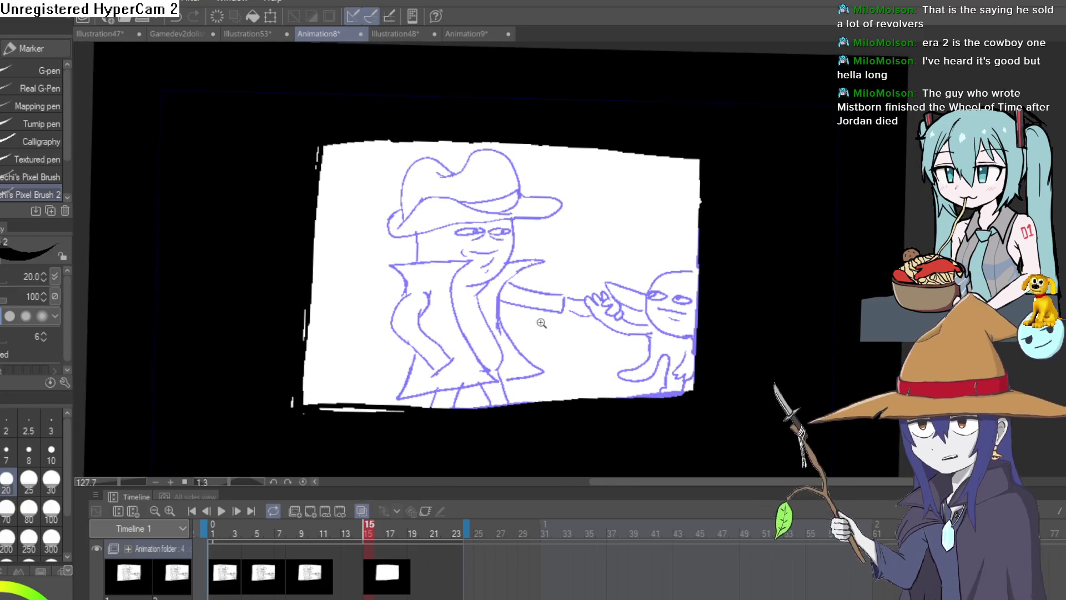
scroll(500, 300, "up", 2)
- Ink a long black curve, a hooked arm stroke, a small hand loop and a large arm loop
mouse_move(423, 362)
left_mouse_down()
mouse_move(595, 225)
mouse_move(733, 176)
left_mouse_up()
left_click_drag(422, 362, 398, 418)
left_click_drag(520, 299, 541, 300)
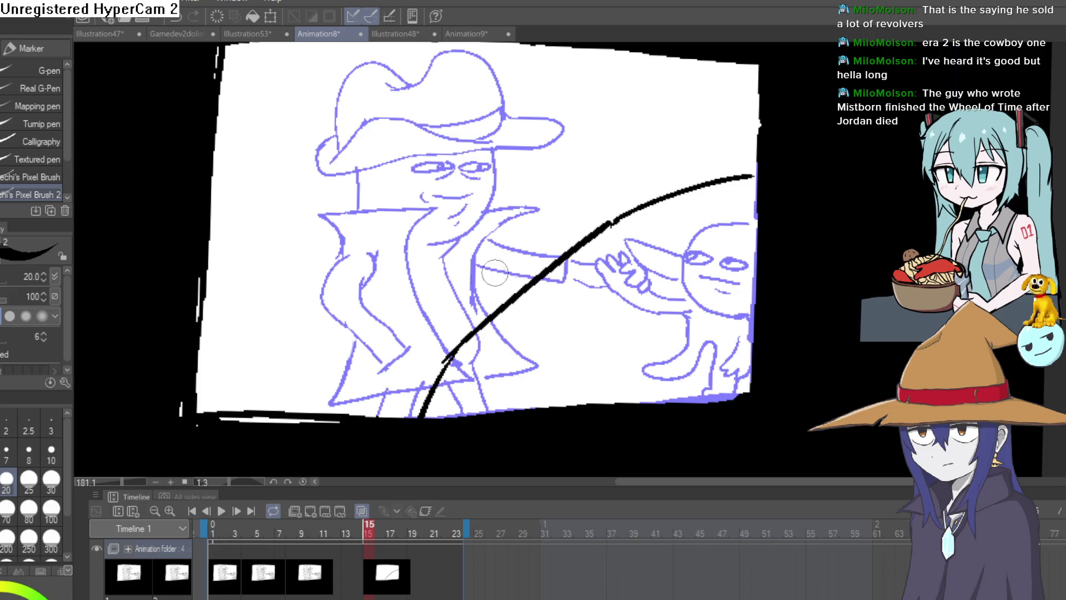
mouse_move(450, 316)
left_mouse_down()
mouse_move(494, 378)
mouse_move(575, 312)
mouse_move(524, 336)
left_mouse_up()
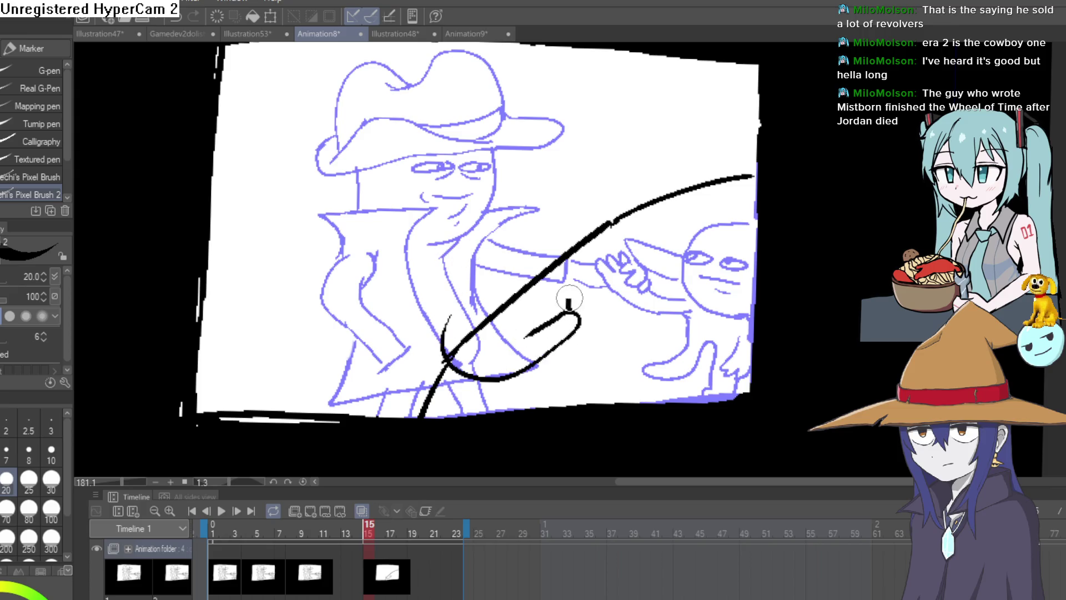
left_click_drag(569, 299, 584, 308)
mouse_move(533, 334)
left_mouse_down()
mouse_move(547, 222)
mouse_move(582, 281)
mouse_move(527, 283)
mouse_move(492, 315)
left_mouse_up()
- Try strokes running down-left from the loop and toward the hand, undoing each one
key("e")
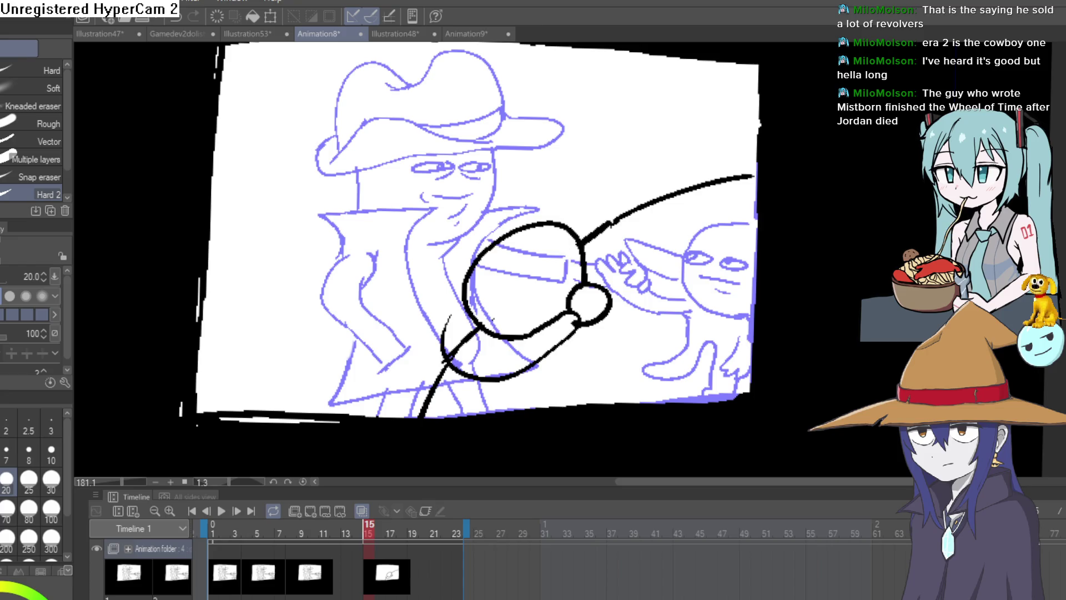
key("p")
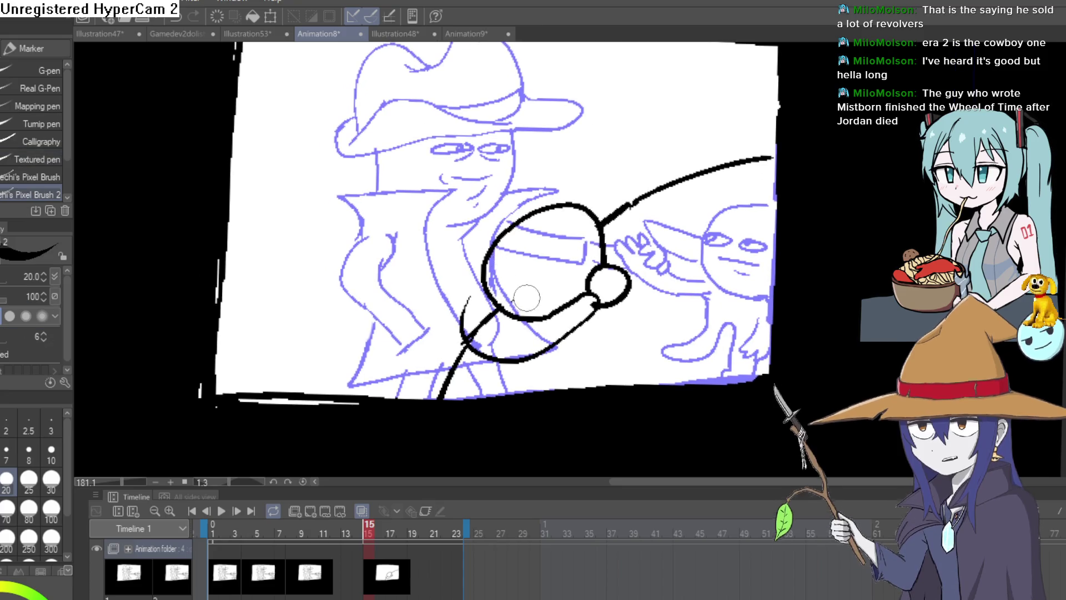
left_click_drag(500, 253, 422, 383)
key("ctrl+z")
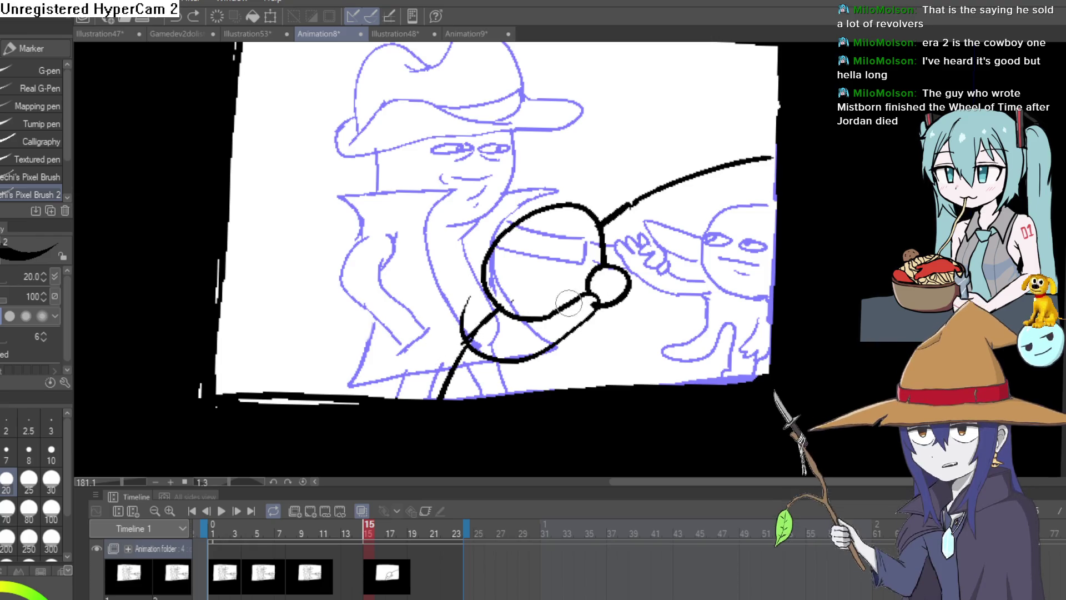
left_click_drag(495, 244, 423, 392)
key("ctrl+z")
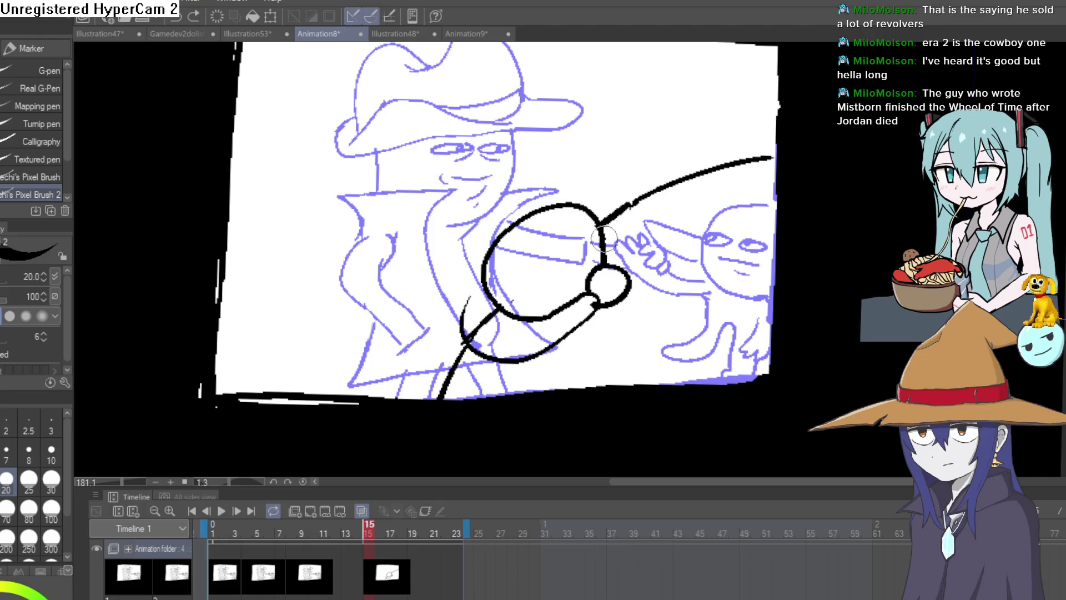
mouse_move(601, 229)
left_mouse_down()
mouse_move(643, 251)
mouse_move(632, 203)
mouse_move(694, 195)
left_mouse_up()
key("ctrl+z")
key("ctrl+z")
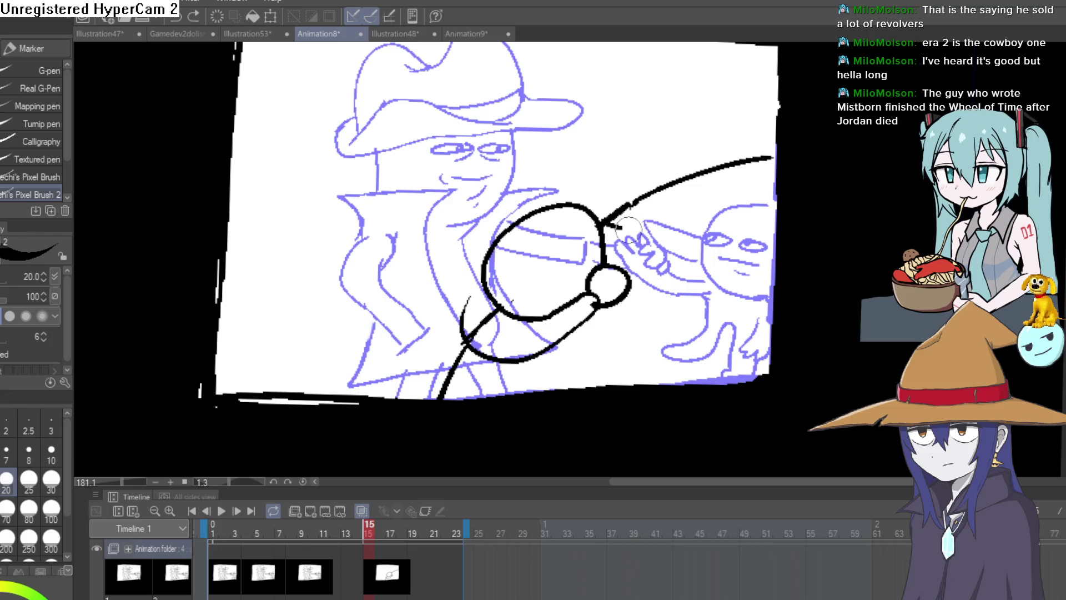
- Ink the barrel as a tube ending in an ellipse toward the creature, with a curved top edge
mouse_move(604, 225)
left_mouse_down()
mouse_move(691, 228)
mouse_move(603, 258)
left_mouse_up()
mouse_move(688, 222)
left_mouse_down()
mouse_move(694, 261)
mouse_move(716, 219)
left_mouse_up()
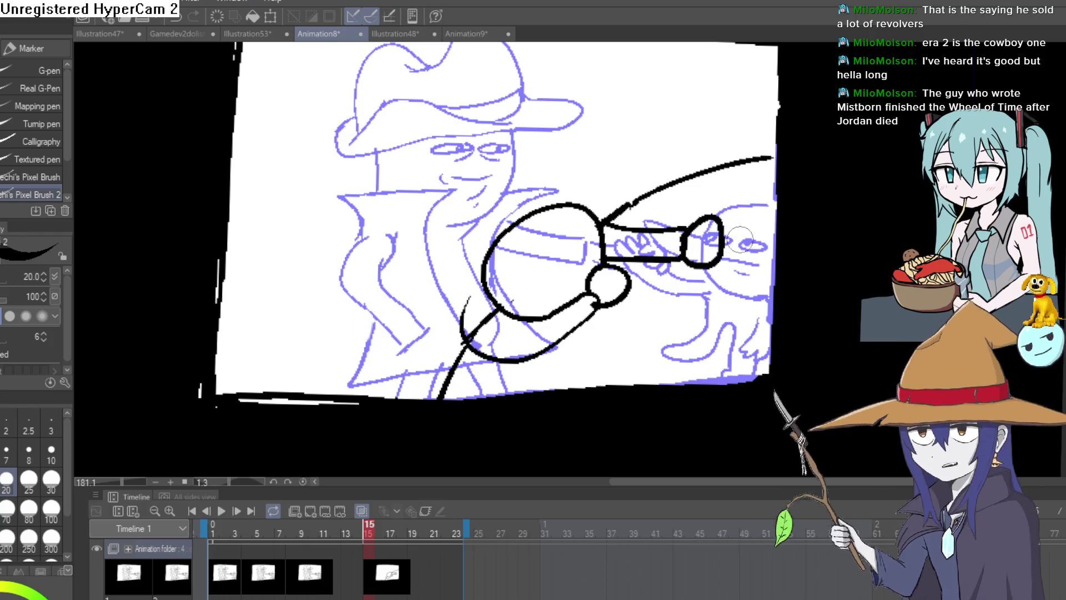
mouse_move(711, 295)
left_mouse_down()
mouse_move(664, 303)
mouse_move(631, 289)
mouse_move(670, 323)
left_mouse_up()
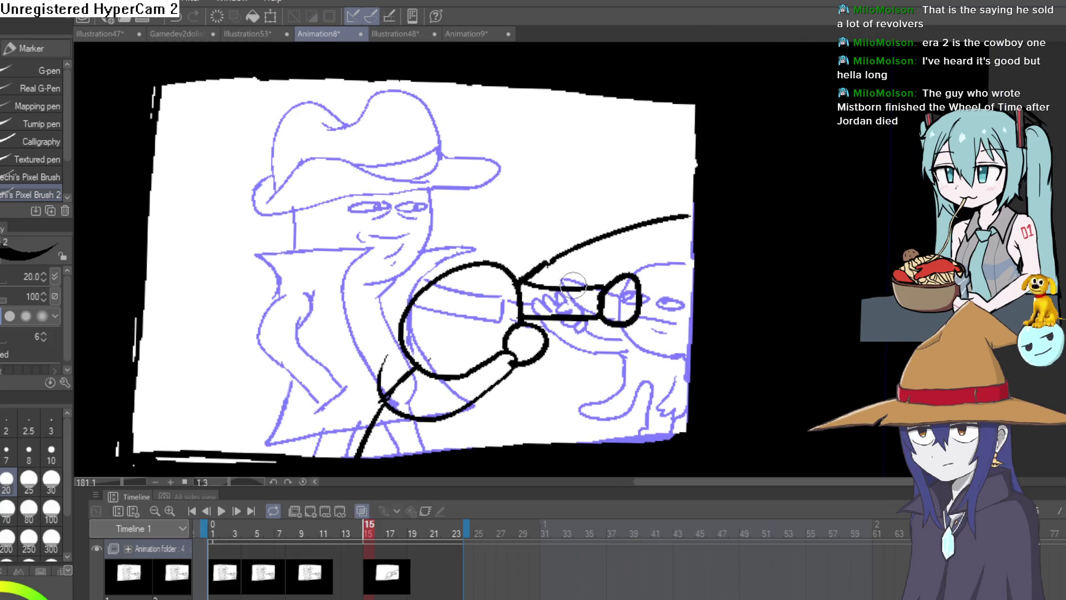
left_click_drag(561, 281, 711, 234)
key("ctrl+z")
left_click_drag(561, 289, 696, 233)
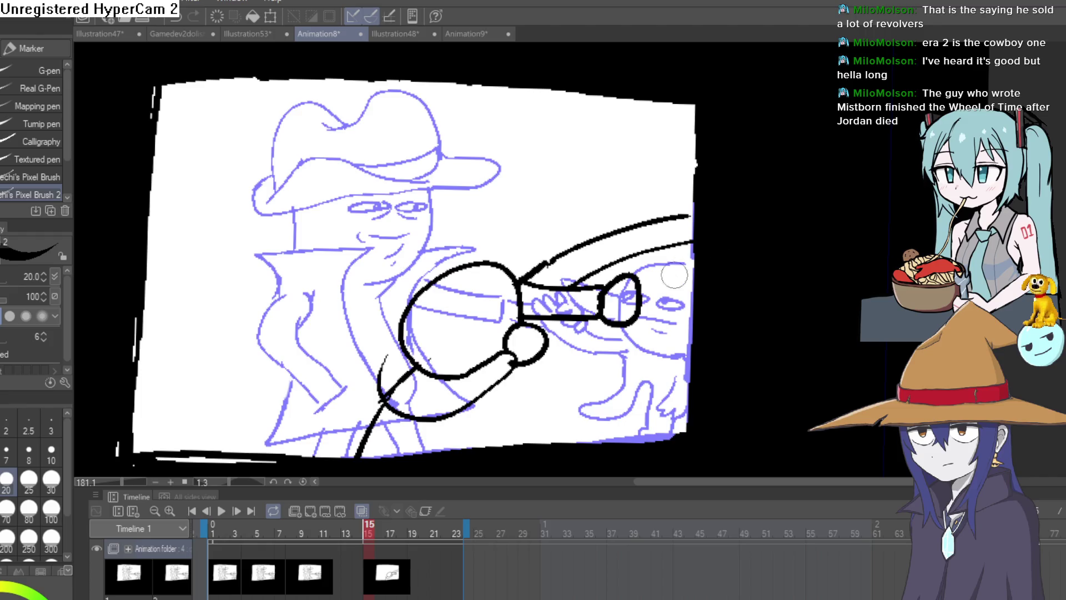
left_click_drag(537, 332, 613, 233)
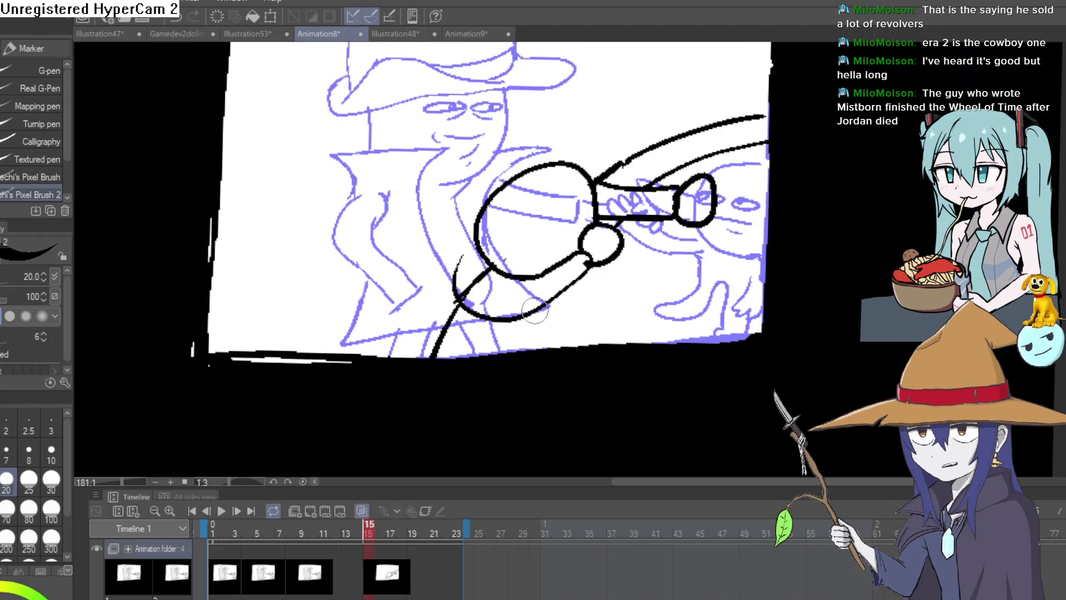
left_click_drag(514, 310, 491, 354)
- Erase the stray black stroke and the thick line along the barrel's top
key("e")
mouse_move(475, 288)
left_mouse_down()
mouse_move(469, 295)
mouse_move(488, 269)
mouse_move(541, 246)
left_mouse_up()
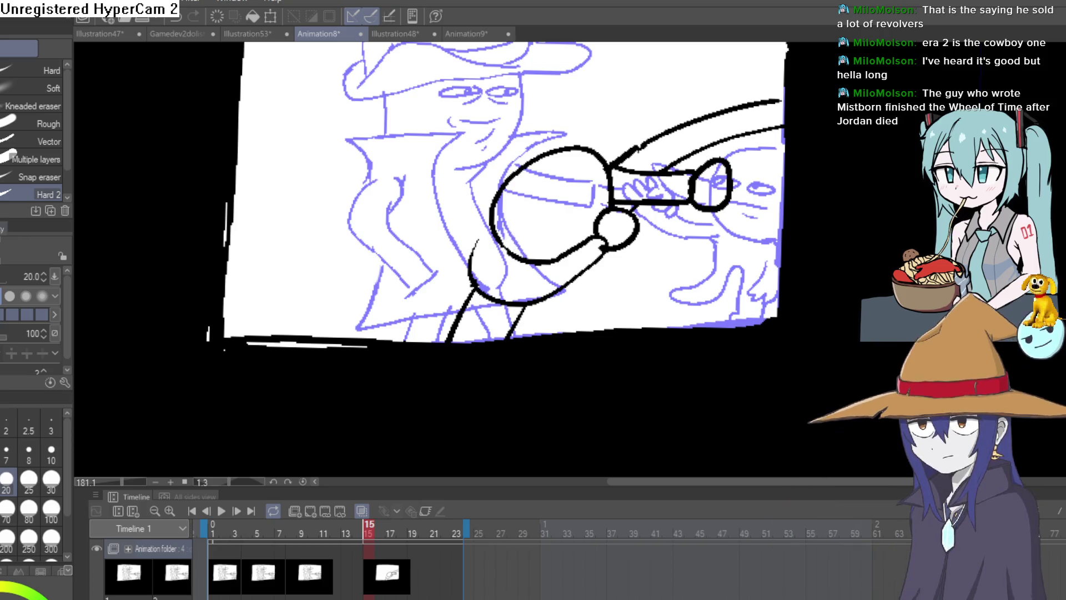
key("p")
left_click_drag(501, 234, 517, 228)
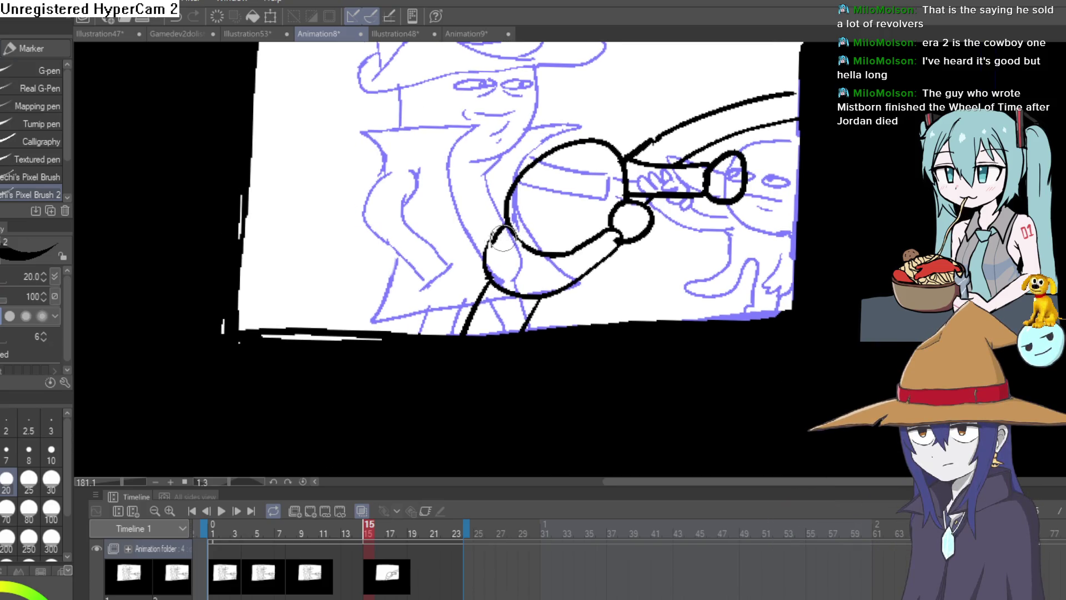
mouse_move(651, 175)
left_mouse_down()
mouse_move(657, 227)
mouse_move(766, 147)
mouse_move(800, 146)
left_mouse_up()
key("e")
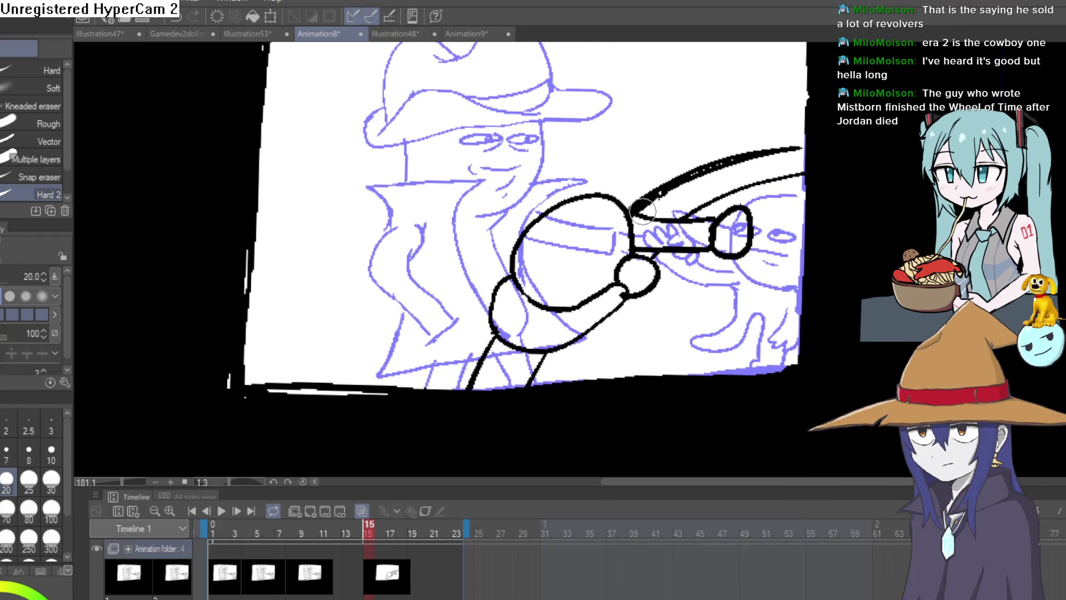
mouse_move(643, 211)
left_mouse_down()
mouse_move(727, 166)
mouse_move(788, 152)
mouse_move(710, 175)
mouse_move(818, 160)
mouse_move(745, 231)
mouse_move(730, 230)
left_mouse_up()
key("p")
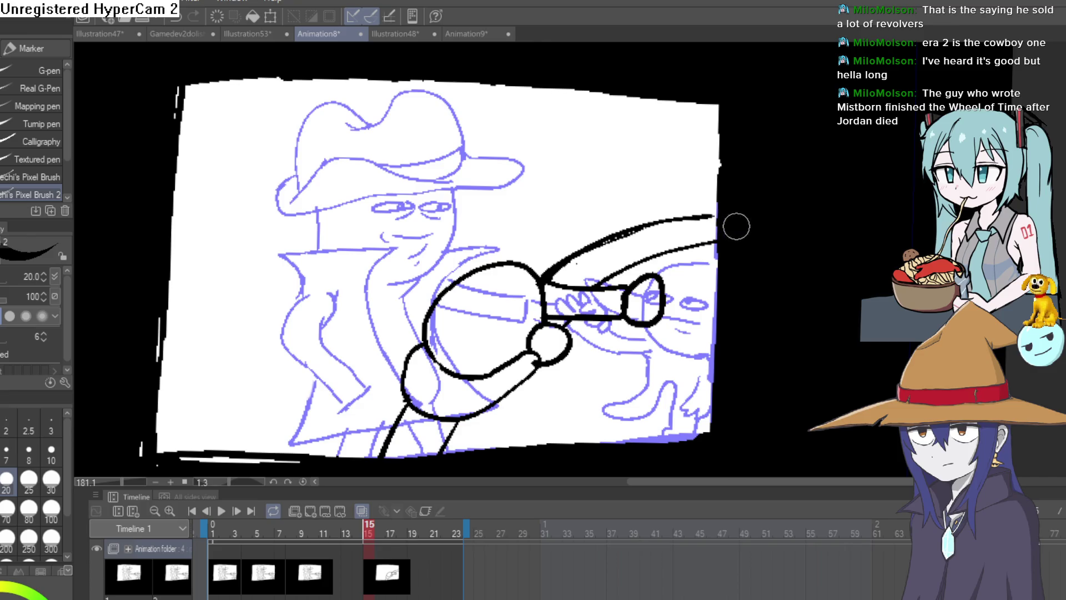
left_click_drag(797, 244, 785, 254)
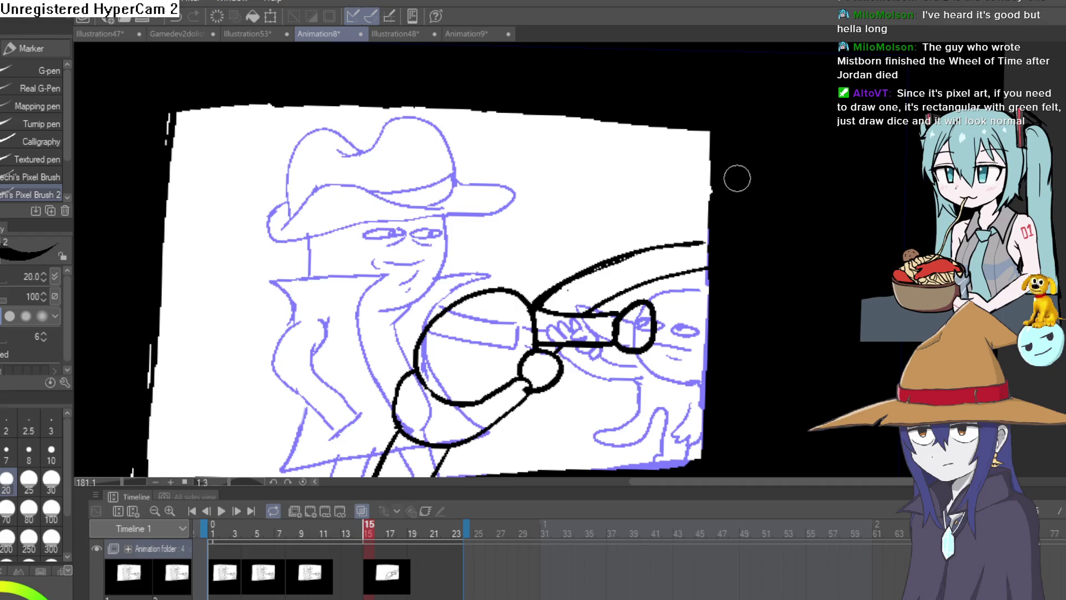
mouse_move(736, 177)
left_mouse_down()
mouse_move(617, 159)
mouse_move(605, 139)
mouse_move(667, 253)
left_mouse_up()
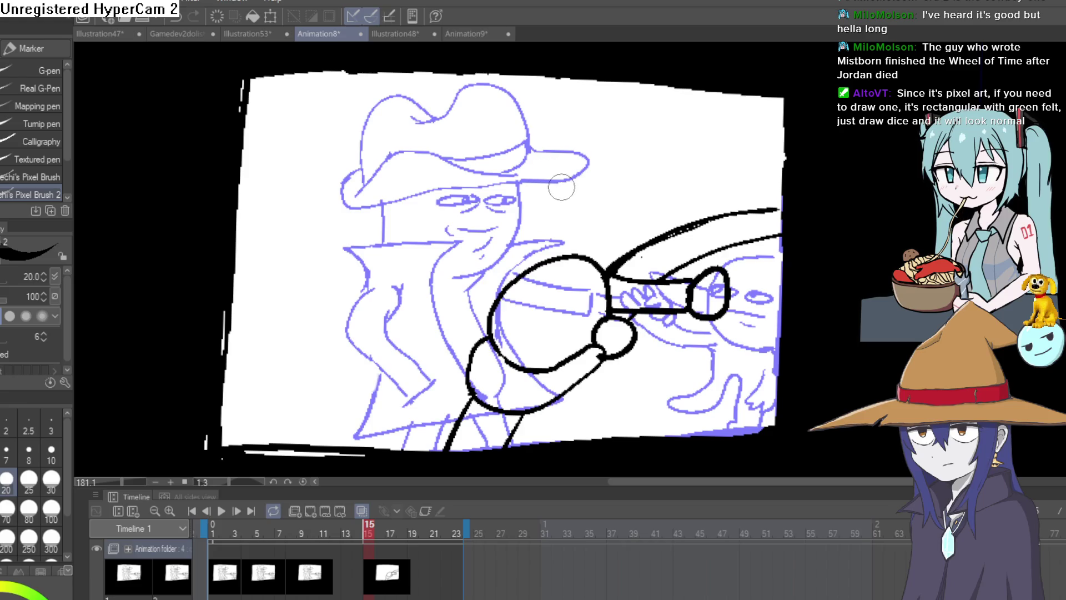
mouse_move(729, 313)
left_mouse_down()
mouse_move(700, 245)
mouse_move(714, 217)
mouse_move(835, 355)
left_mouse_up()
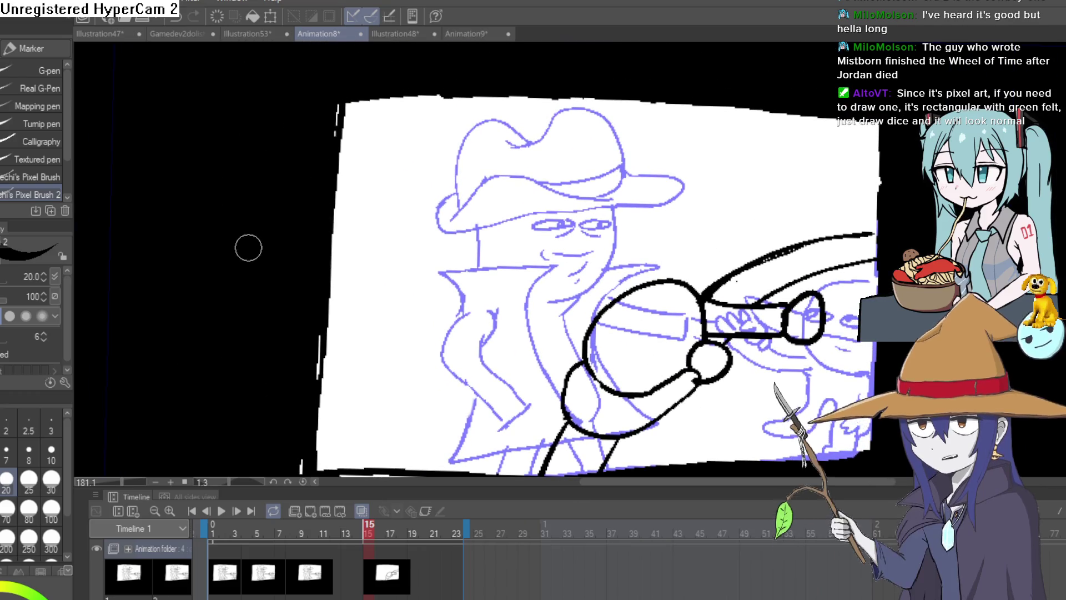
mouse_move(732, 305)
left_mouse_down()
mouse_move(654, 220)
mouse_move(621, 208)
left_mouse_up()
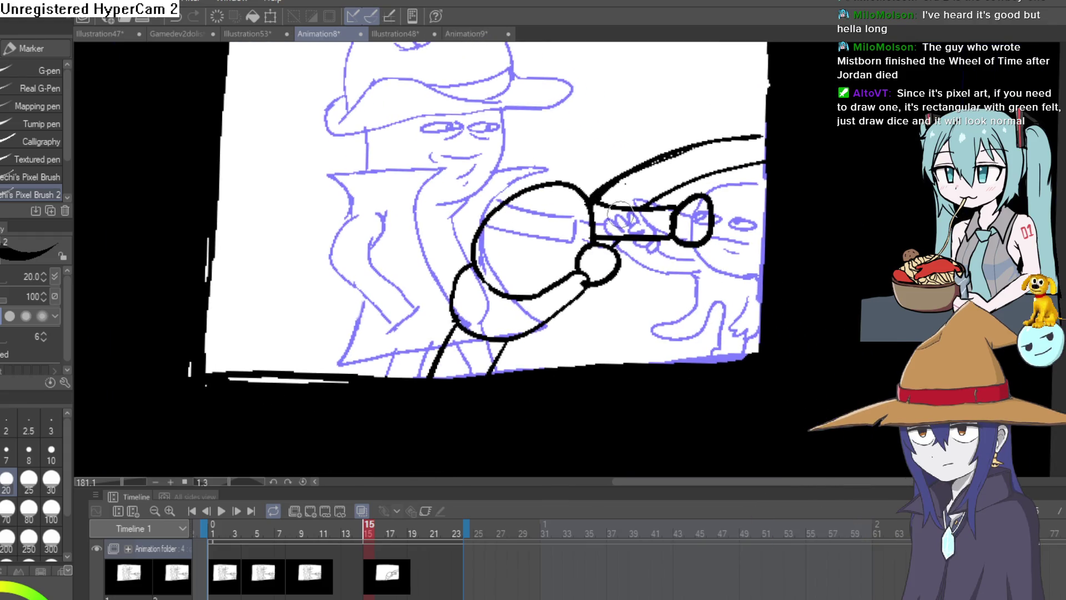
- Toggle onion skin off and back on, and zoom in on the cowboy's hat brim
left_click(361, 511)
left_click(361, 511)
left_click_drag(573, 299, 584, 381)
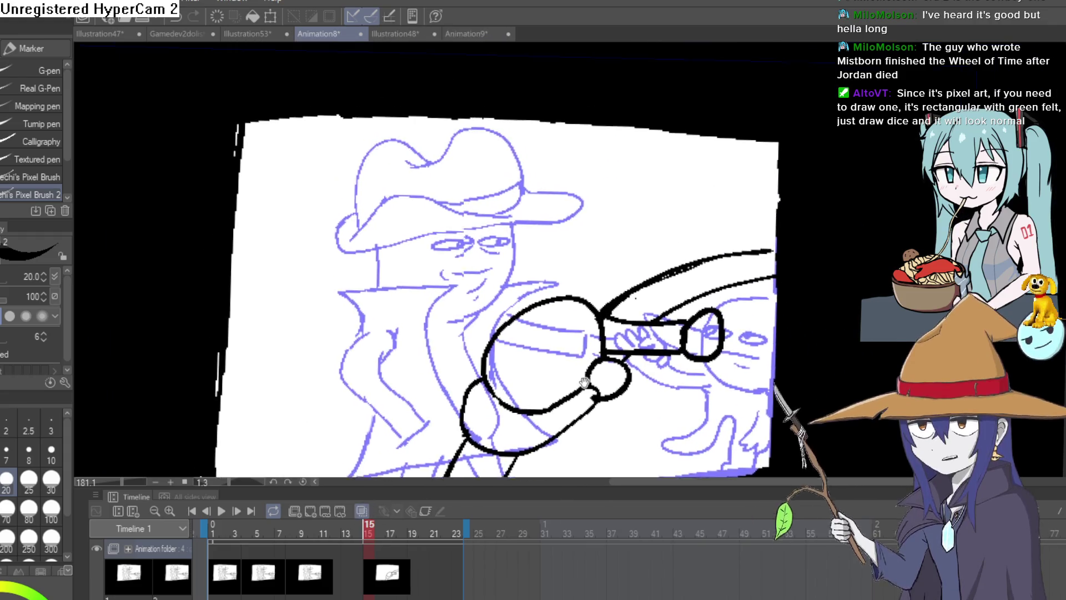
scroll(584, 382, "down", 1)
scroll(591, 294, "up", 2)
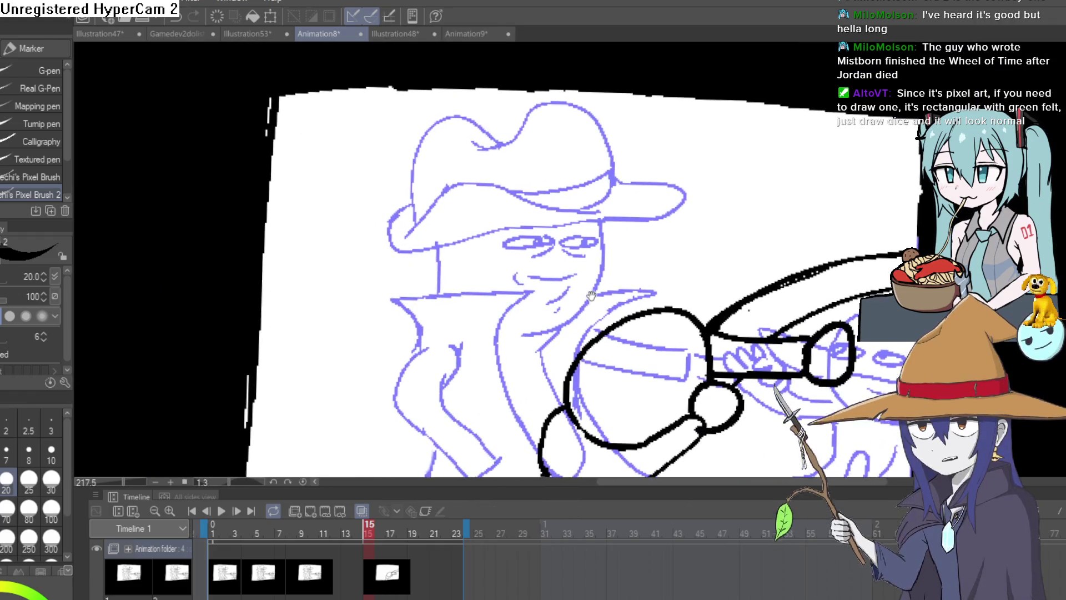
left_click_drag(591, 294, 604, 302)
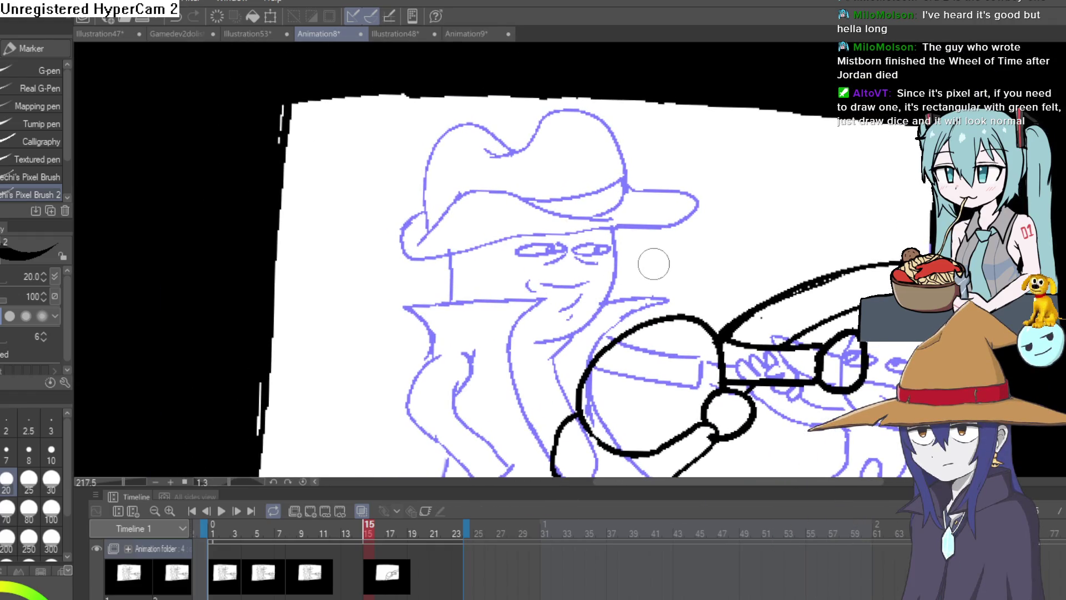
left_click_drag(680, 294, 667, 237)
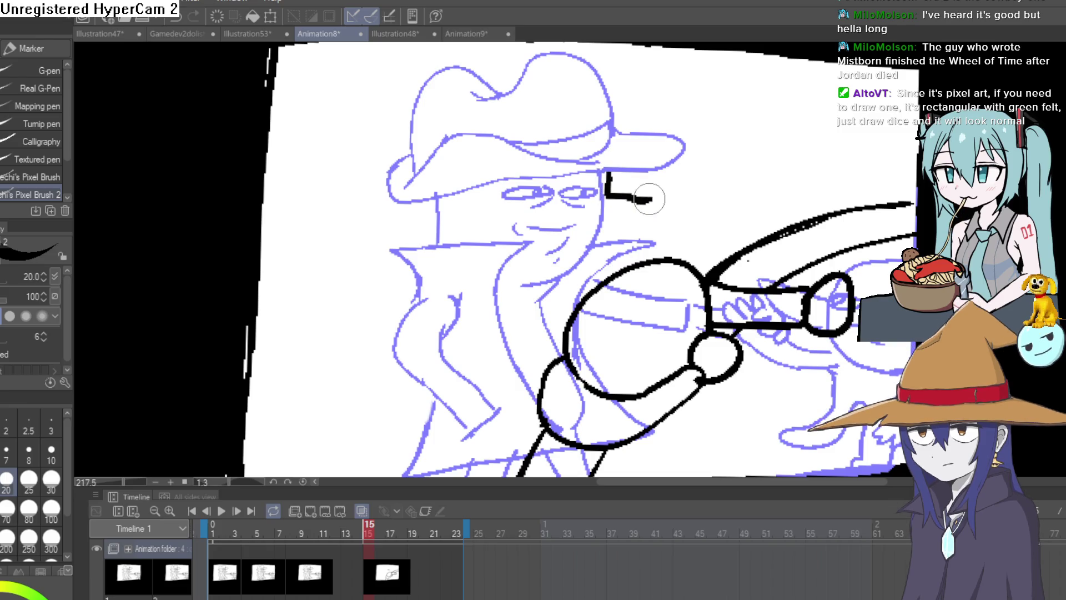
- Ink an L-shaped mark at the brim's tip, undo extra strokes, and set brush size 8
key("ctrl+z")
mouse_move(615, 167)
left_mouse_down()
mouse_move(640, 190)
mouse_move(606, 127)
mouse_move(631, 144)
mouse_move(590, 138)
mouse_move(627, 150)
mouse_move(683, 114)
mouse_move(699, 159)
left_mouse_up()
key("ctrl+z")
key("ctrl+z")
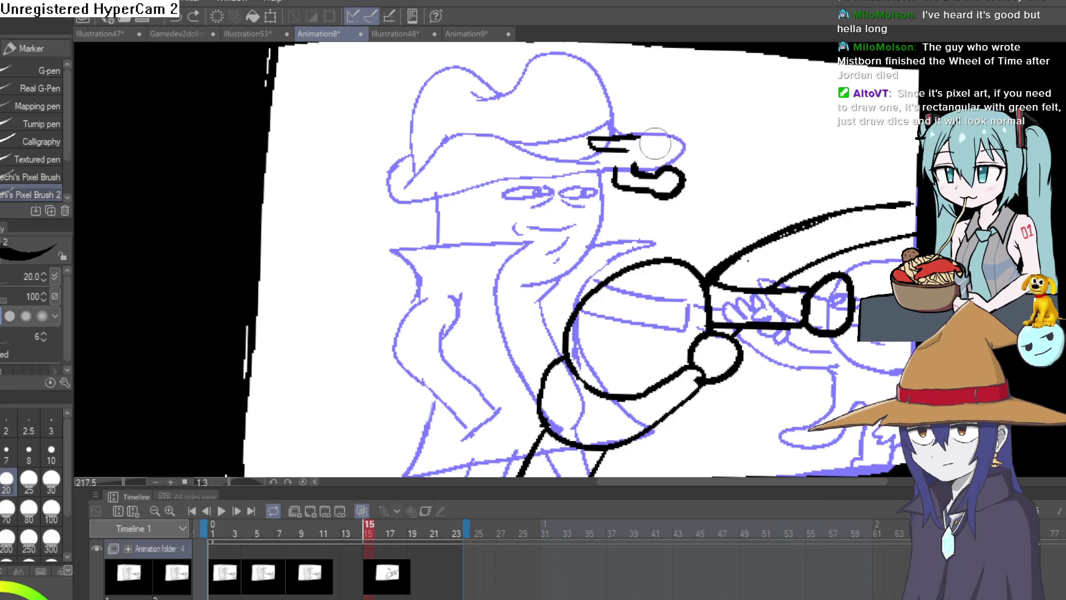
left_click(29, 450)
key("ctrl+z")
key("ctrl+z")
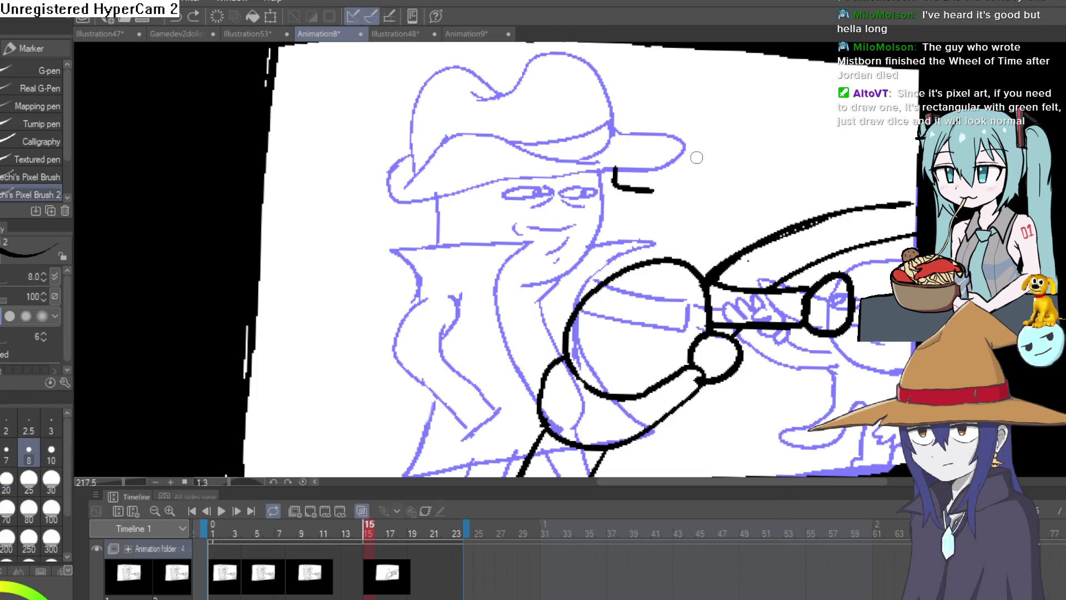
left_click_drag(681, 167, 636, 228)
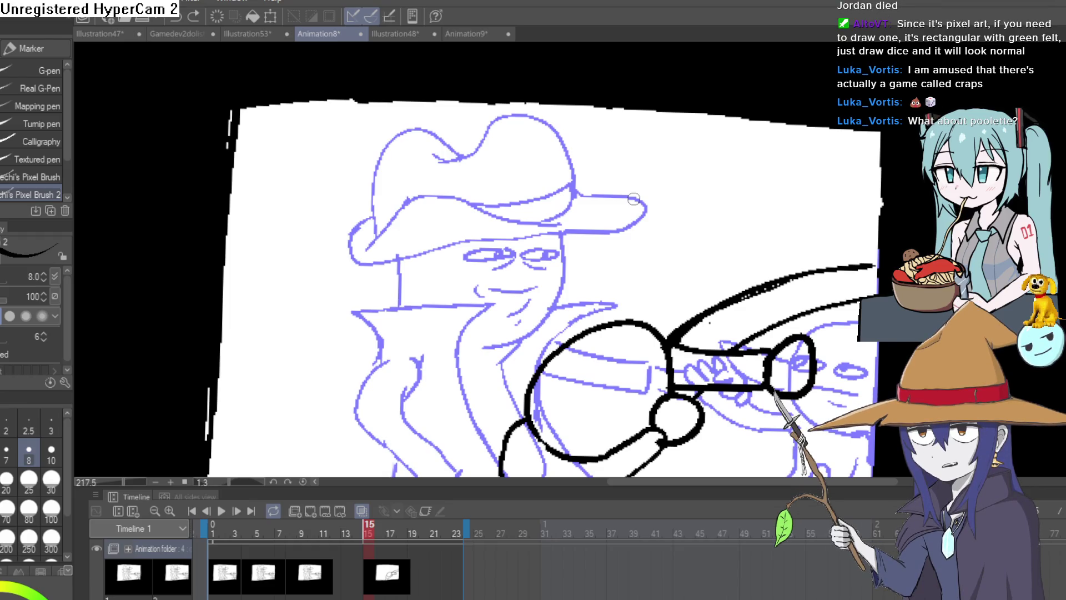
- Zoom in on the cowboy's arm and hand area of the frame-15 cel
scroll(593, 204, "up", 1)
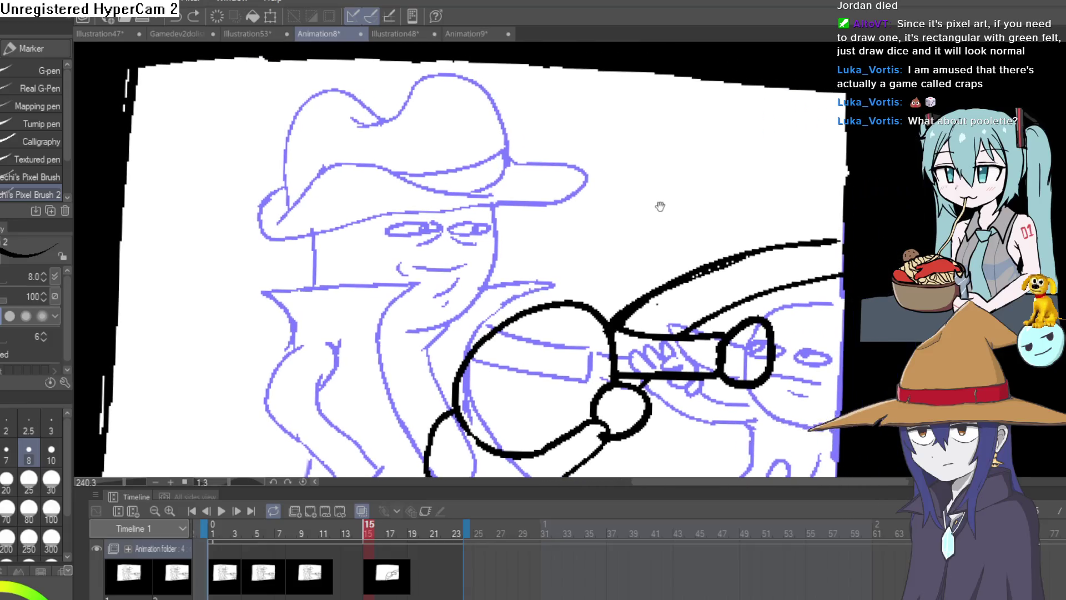
- Try strokes along the hat brim and a round shape above it, undoing each
mouse_move(535, 165)
left_mouse_down()
mouse_move(462, 167)
mouse_move(522, 189)
mouse_move(466, 216)
mouse_move(511, 209)
mouse_move(511, 173)
mouse_move(483, 225)
mouse_move(488, 117)
mouse_move(655, 142)
left_mouse_up()
key("ctrl+z")
scroll(600, 112, "up", 3)
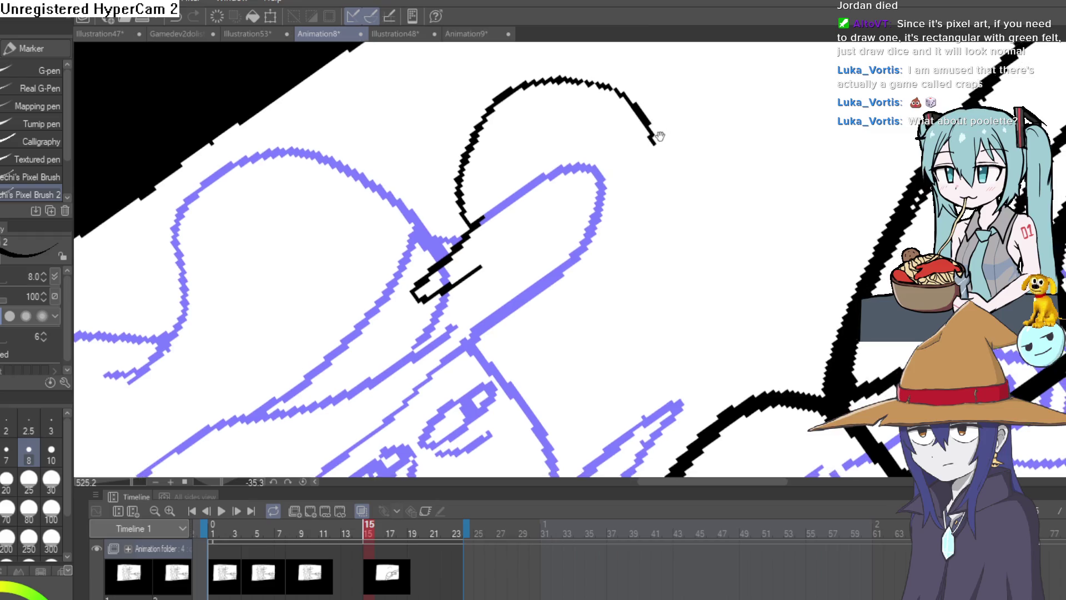
mouse_move(443, 255)
left_mouse_down()
mouse_move(562, 240)
mouse_move(631, 131)
left_mouse_up()
key("ctrl+z")
key("ctrl+z")
mouse_move(442, 218)
left_mouse_down()
mouse_move(472, 83)
mouse_move(628, 205)
mouse_move(456, 257)
left_mouse_up()
left_click_drag(497, 219, 465, 259)
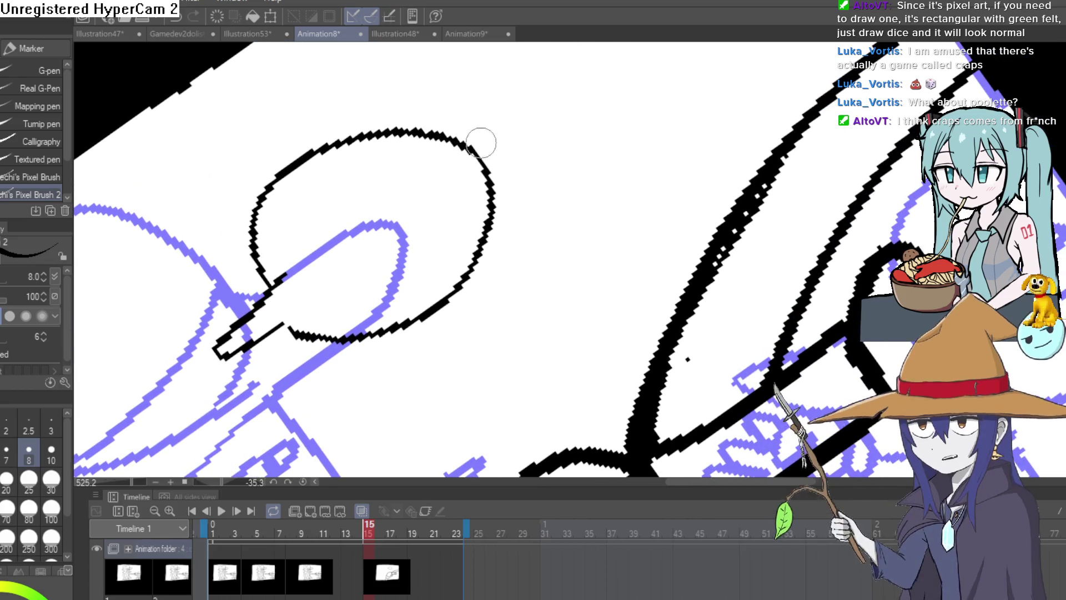
key("ctrl+z")
- Ink the creature's round head and the rectangular band across it
mouse_move(274, 285)
left_mouse_down()
mouse_move(348, 124)
mouse_move(471, 203)
left_mouse_up()
left_click_drag(261, 339, 305, 310)
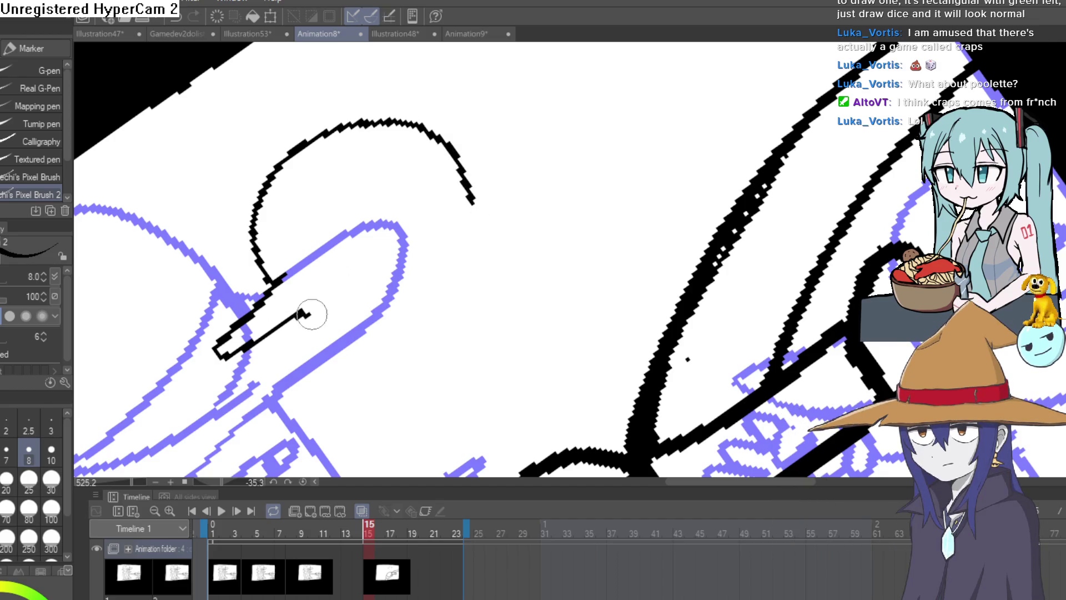
left_click_drag(382, 324, 475, 205)
mouse_move(454, 165)
left_mouse_down()
mouse_move(528, 119)
mouse_move(467, 200)
left_mouse_up()
left_click_drag(405, 225, 443, 204)
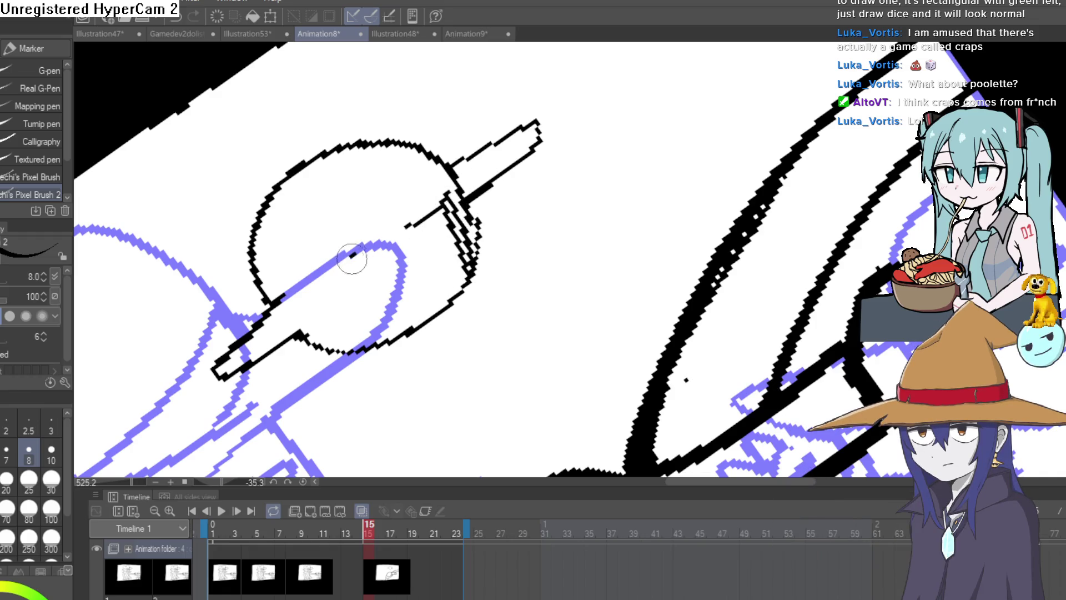
left_click_drag(307, 297, 333, 345)
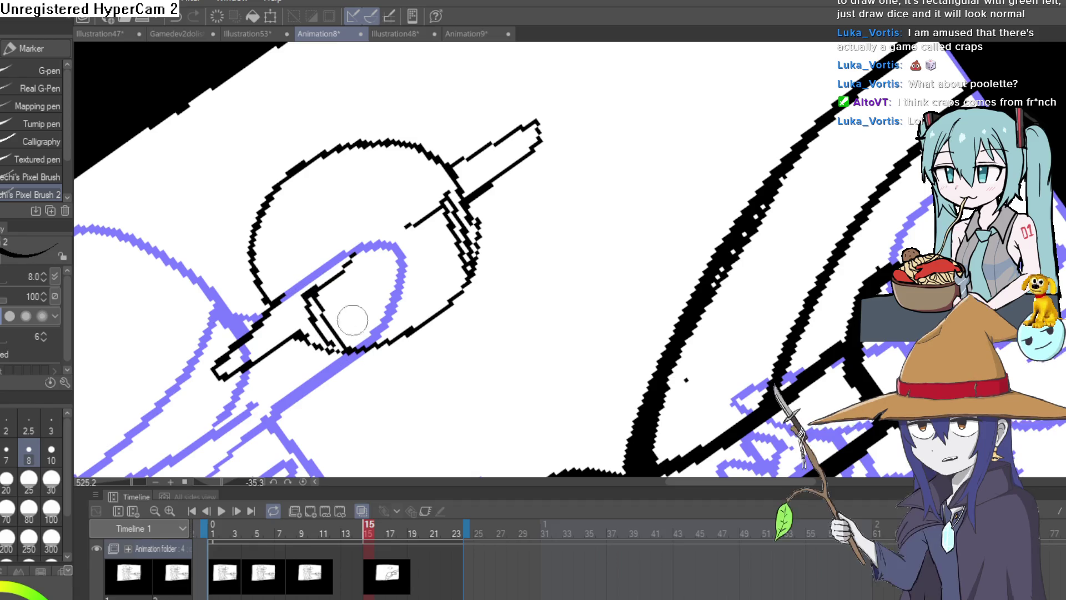
mouse_move(319, 293)
left_mouse_down()
mouse_move(437, 207)
mouse_move(364, 251)
mouse_move(436, 220)
left_mouse_up()
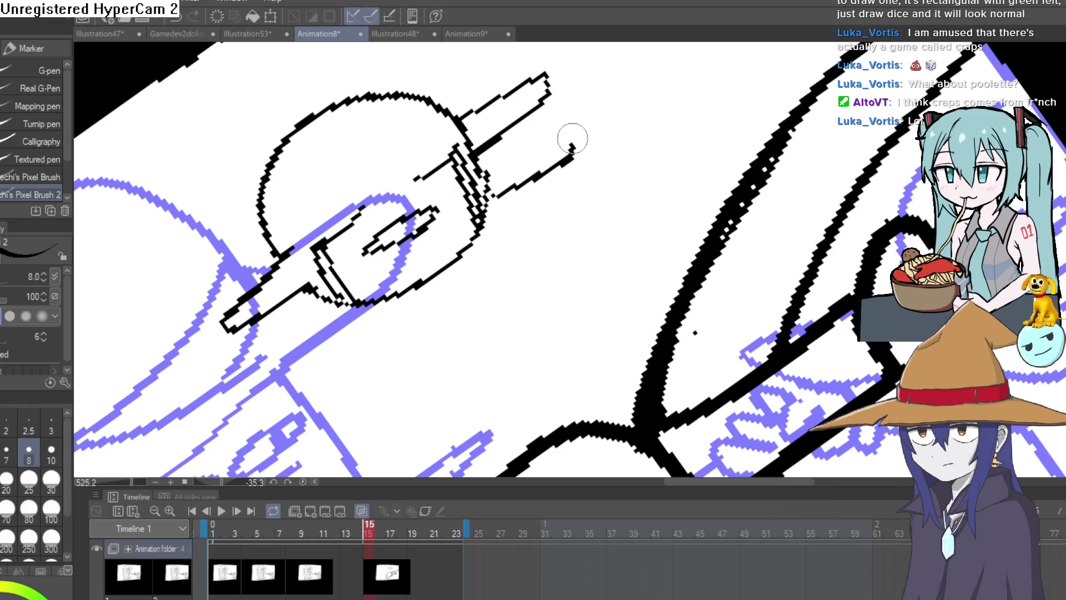
left_click_drag(550, 240, 547, 219)
key("ctrl+z")
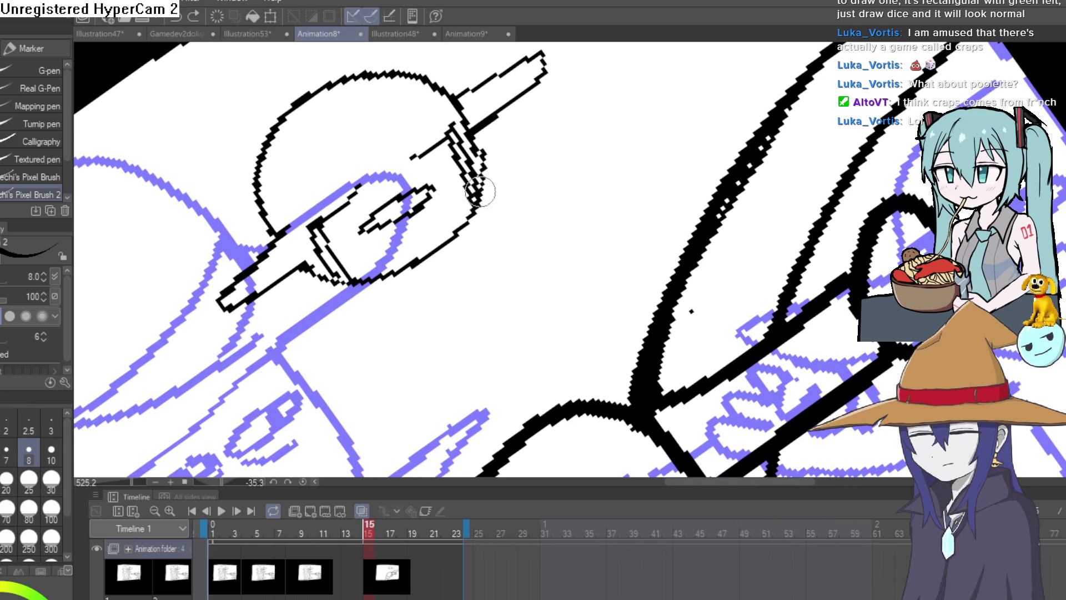
- Close the loop at the head's right and redraw a thin curve, dropping the mouth pipe
left_click_drag(476, 189, 530, 220)
mouse_move(597, 137)
left_mouse_down()
mouse_move(581, 218)
mouse_move(477, 261)
left_mouse_up()
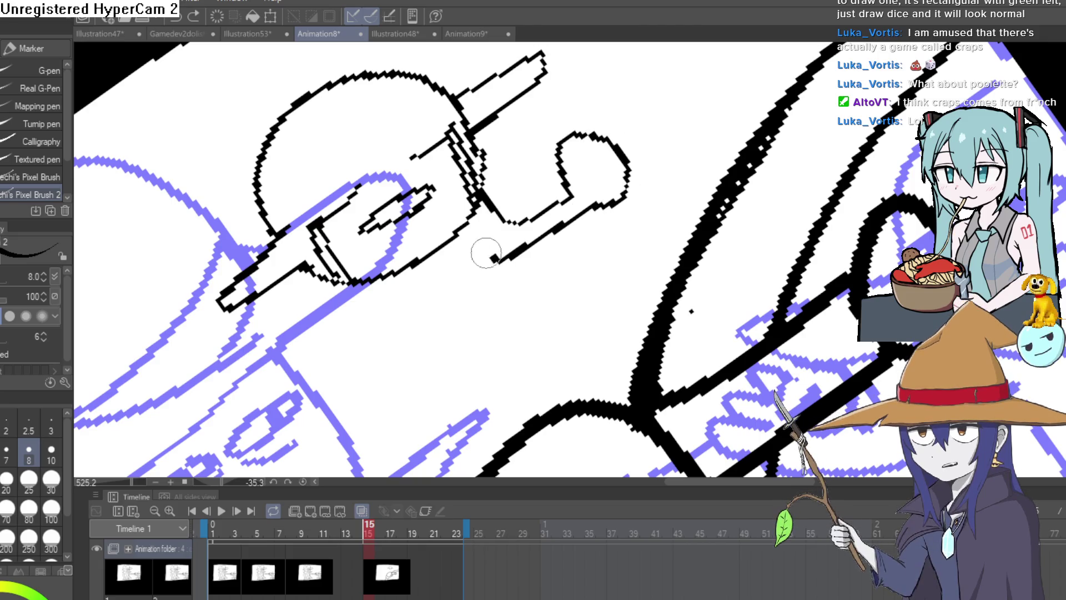
mouse_move(389, 332)
left_mouse_down()
mouse_move(391, 304)
mouse_move(534, 286)
mouse_move(555, 261)
mouse_move(546, 200)
mouse_move(420, 229)
left_mouse_up()
scroll(533, 286, "down", 3)
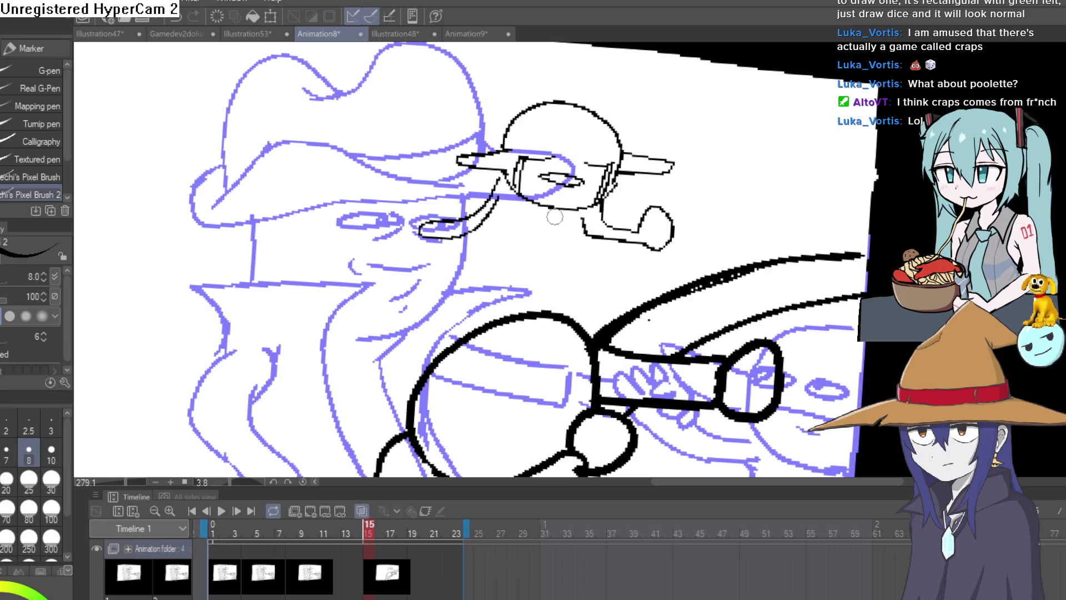
key("ctrl+z")
mouse_move(493, 176)
left_mouse_down()
mouse_move(452, 243)
mouse_move(503, 234)
mouse_move(472, 228)
mouse_move(458, 200)
left_mouse_up()
left_click_drag(669, 192, 625, 173)
scroll(589, 200, "up", 4)
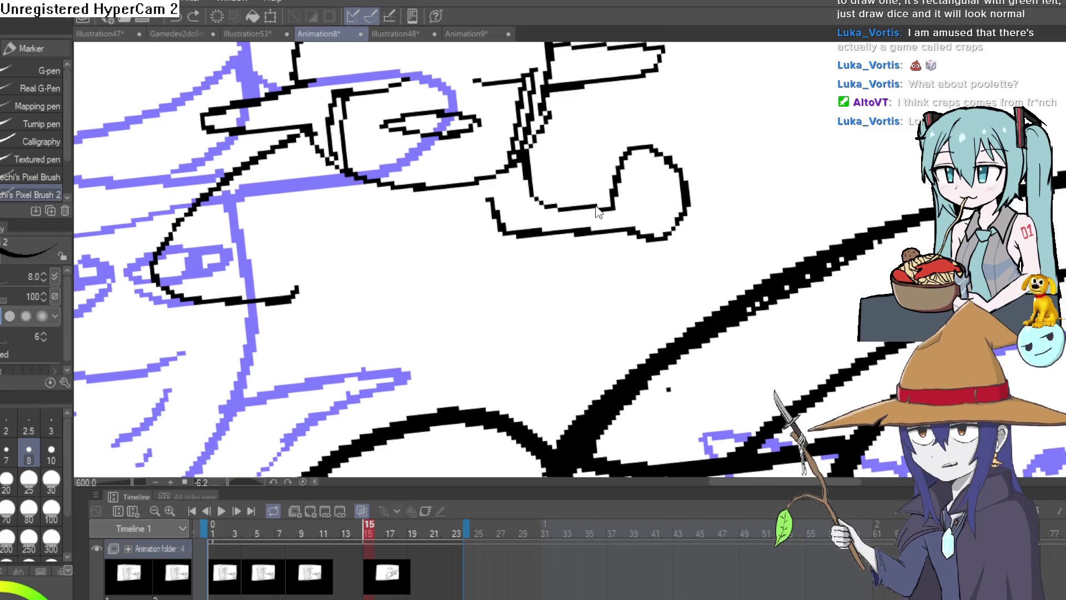
key("ctrl+z")
key("ctrl+z")
- Draw two boot-shaped legs under the creature's body
left_click_drag(601, 215, 547, 219)
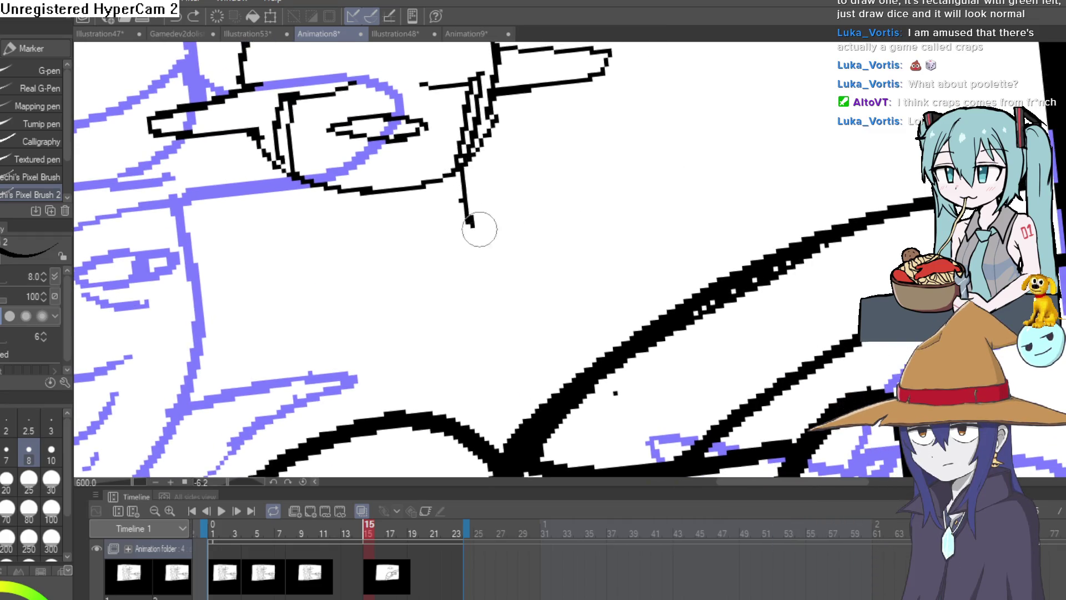
mouse_move(479, 229)
left_mouse_down()
mouse_move(441, 233)
mouse_move(433, 194)
left_mouse_up()
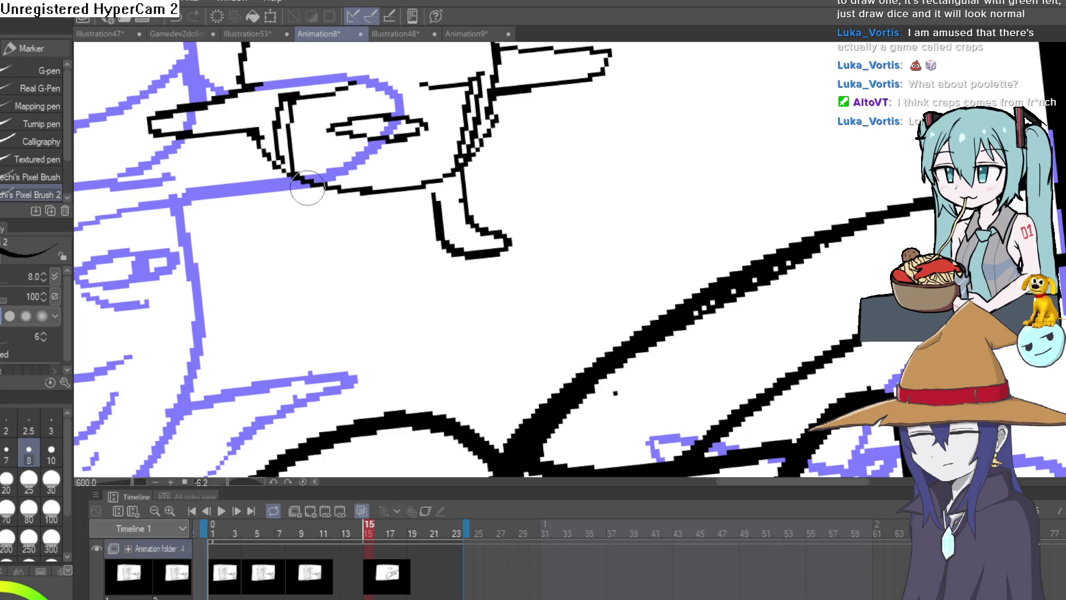
mouse_move(305, 191)
left_mouse_down()
mouse_move(305, 214)
mouse_move(352, 248)
mouse_move(342, 183)
left_mouse_up()
left_click_drag(371, 233, 577, 302)
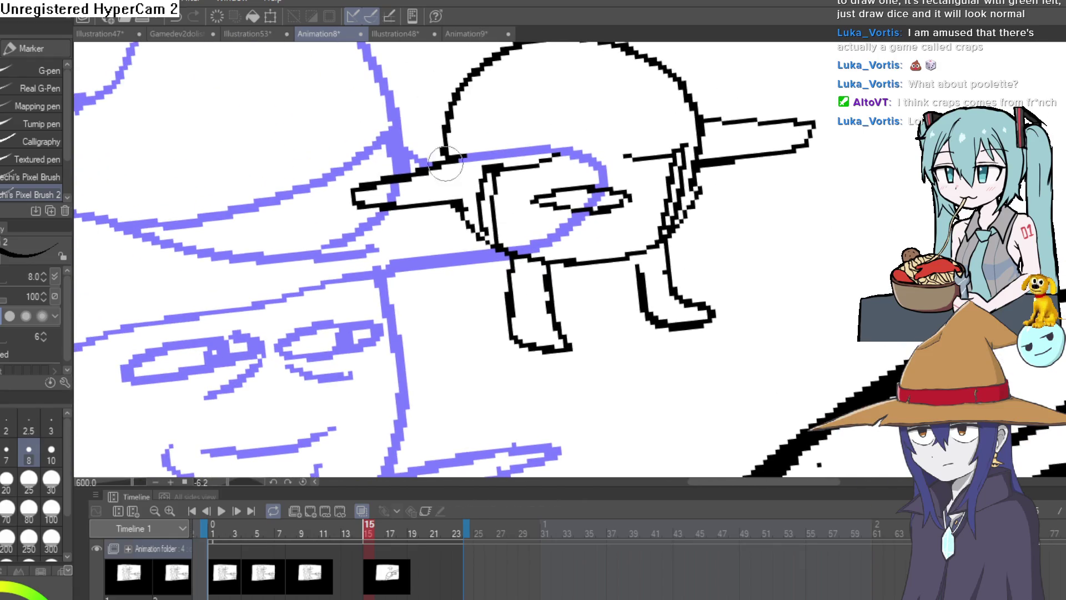
mouse_move(416, 137)
left_mouse_down()
mouse_move(222, 233)
mouse_move(180, 361)
mouse_move(244, 377)
left_mouse_up()
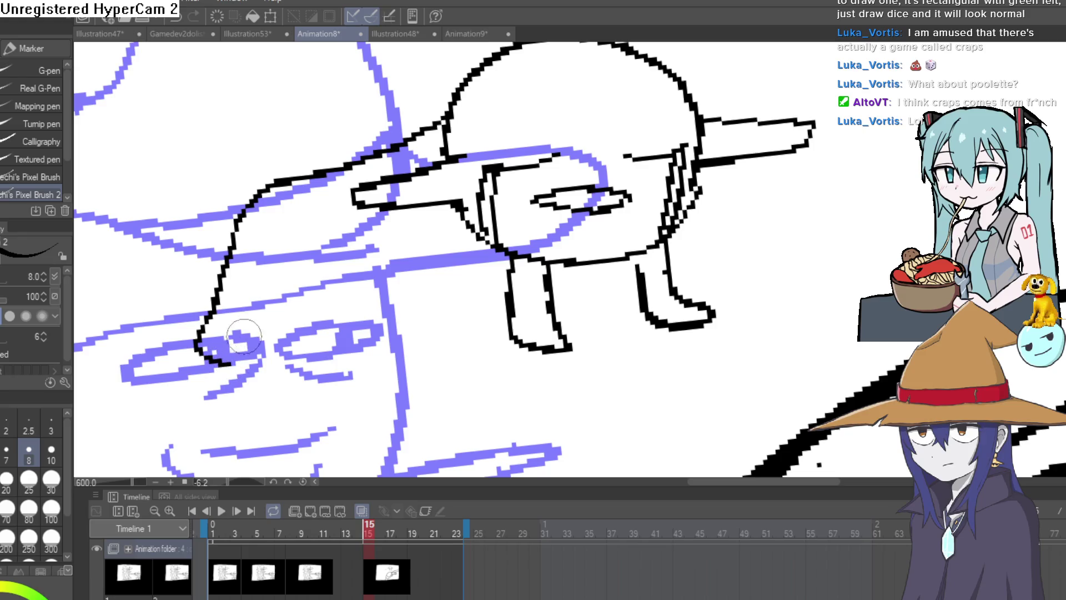
key("ctrl+z")
- Outline the creature's arm reaching left to a point and close its shape
left_click_drag(368, 159, 263, 192)
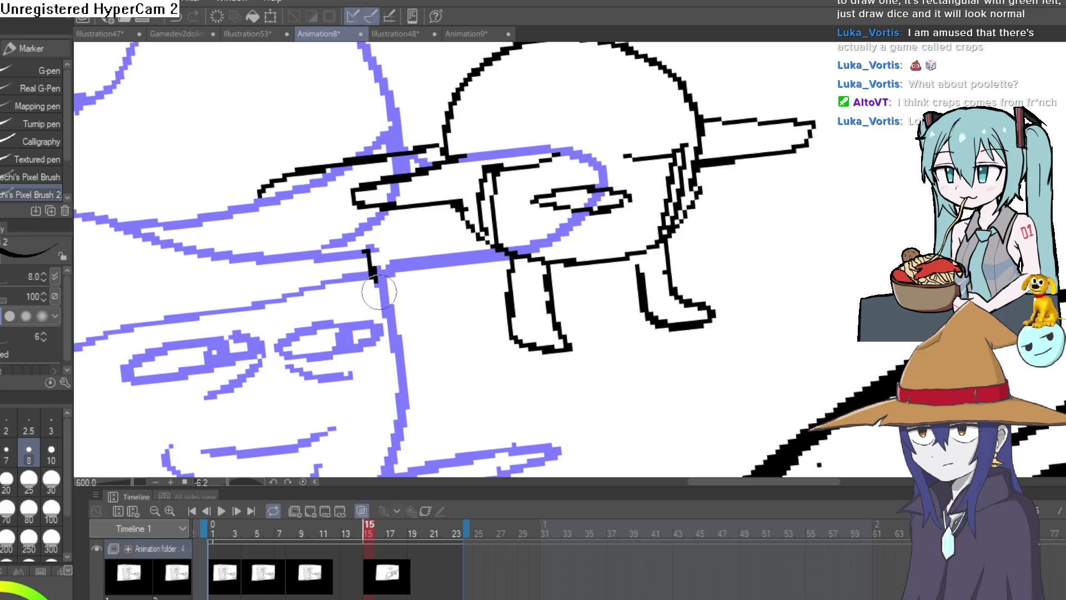
mouse_move(379, 293)
left_mouse_down()
mouse_move(208, 368)
mouse_move(324, 286)
left_mouse_up()
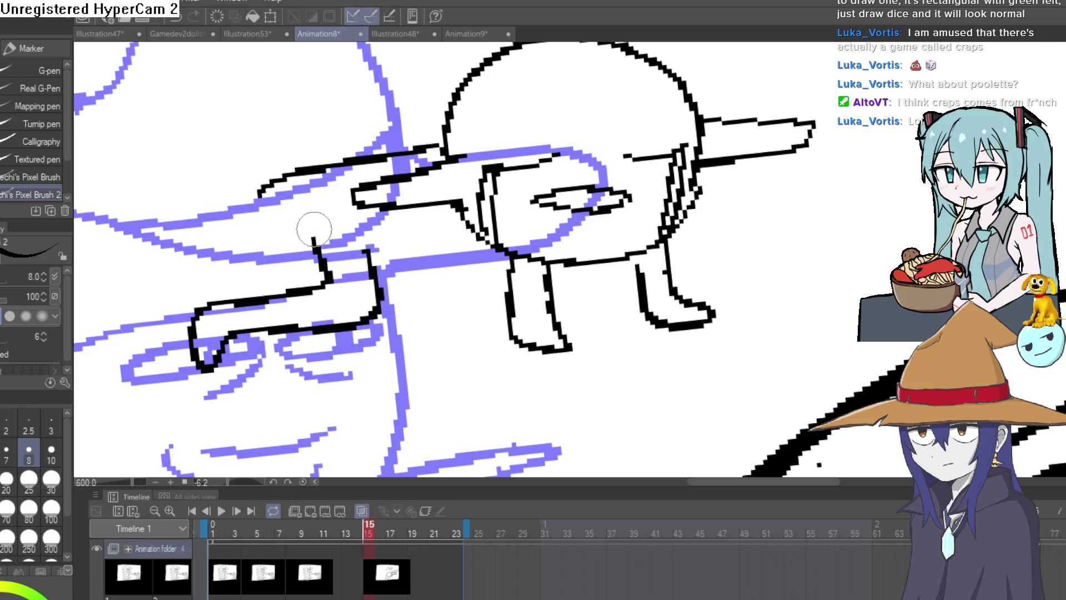
mouse_move(314, 229)
left_mouse_down()
mouse_move(377, 156)
mouse_move(272, 177)
mouse_move(239, 144)
left_mouse_up()
key("e")
key("p")
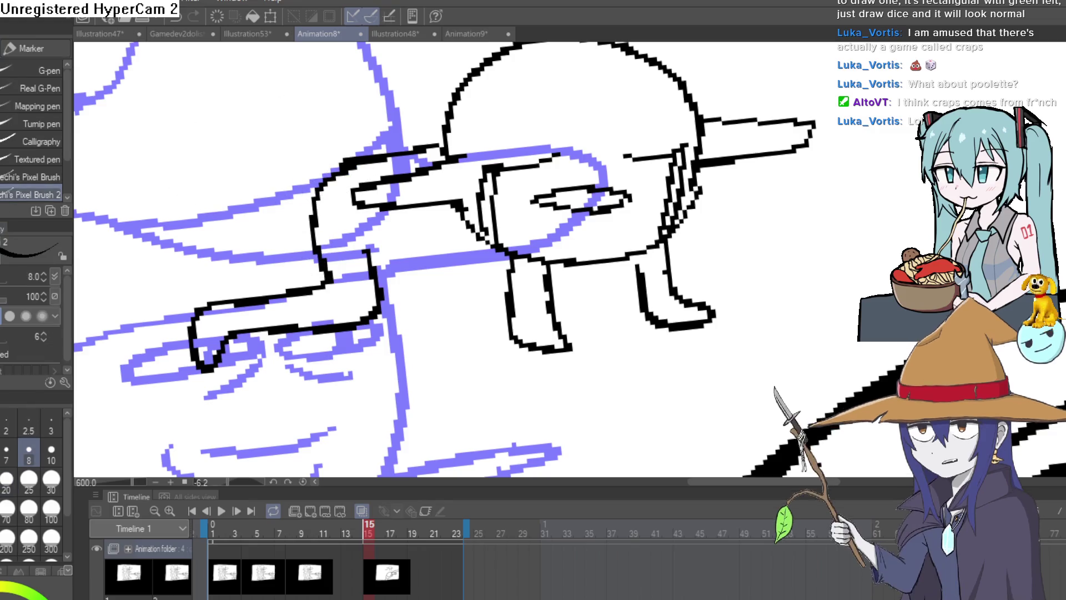
mouse_move(481, 238)
left_mouse_down()
mouse_move(481, 266)
mouse_move(375, 289)
mouse_move(366, 254)
mouse_move(463, 234)
mouse_move(417, 239)
left_mouse_up()
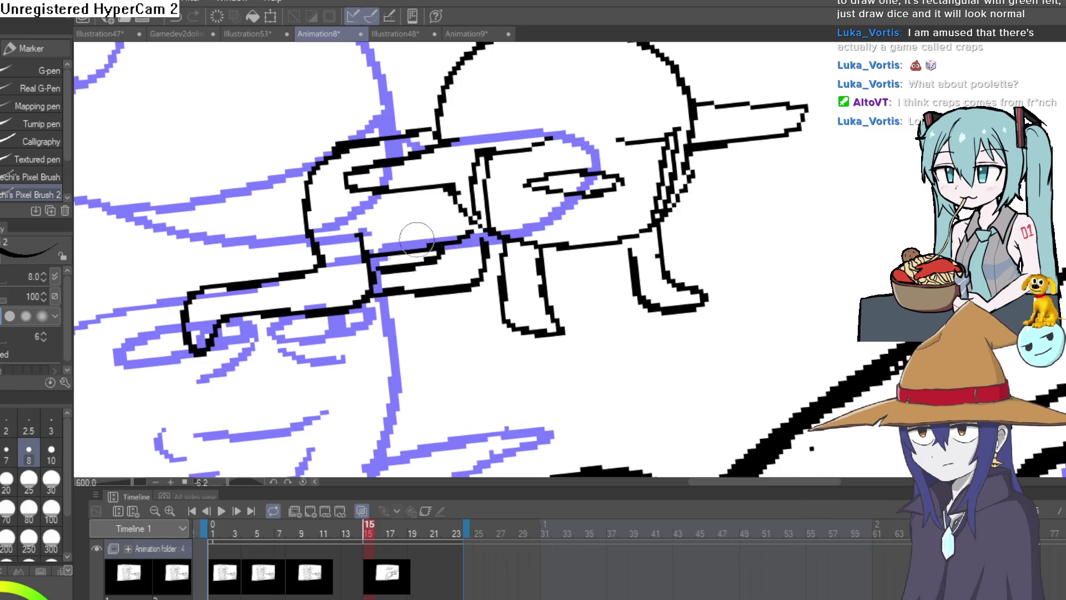
- Rotate the view level and switch over to the Animation9 logo document
scroll(416, 238, "down", 5)
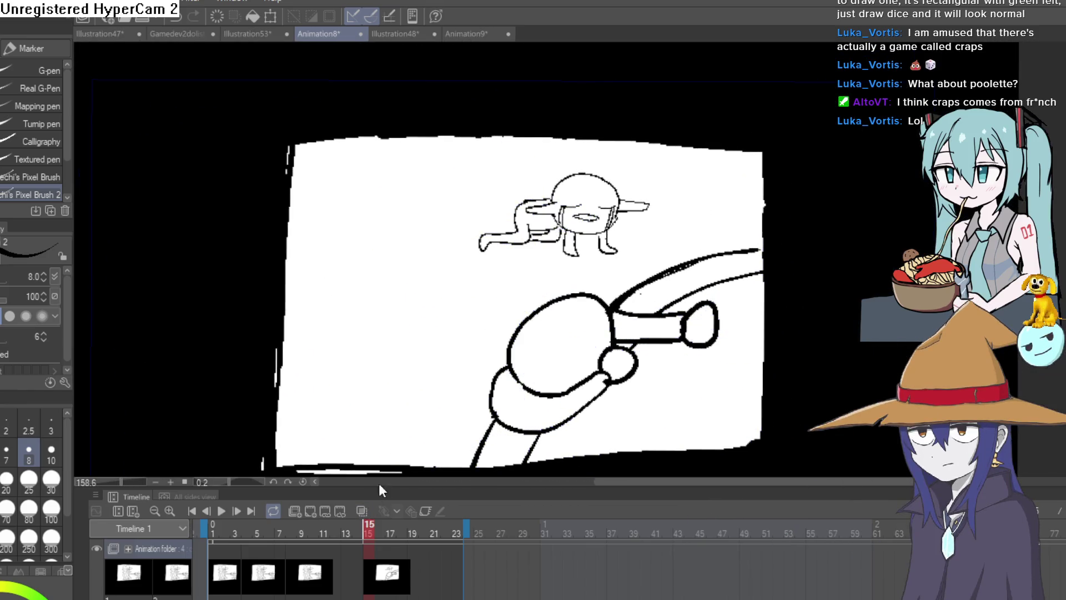
scroll(686, 330, "up", 2)
scroll(677, 298, "up", 2)
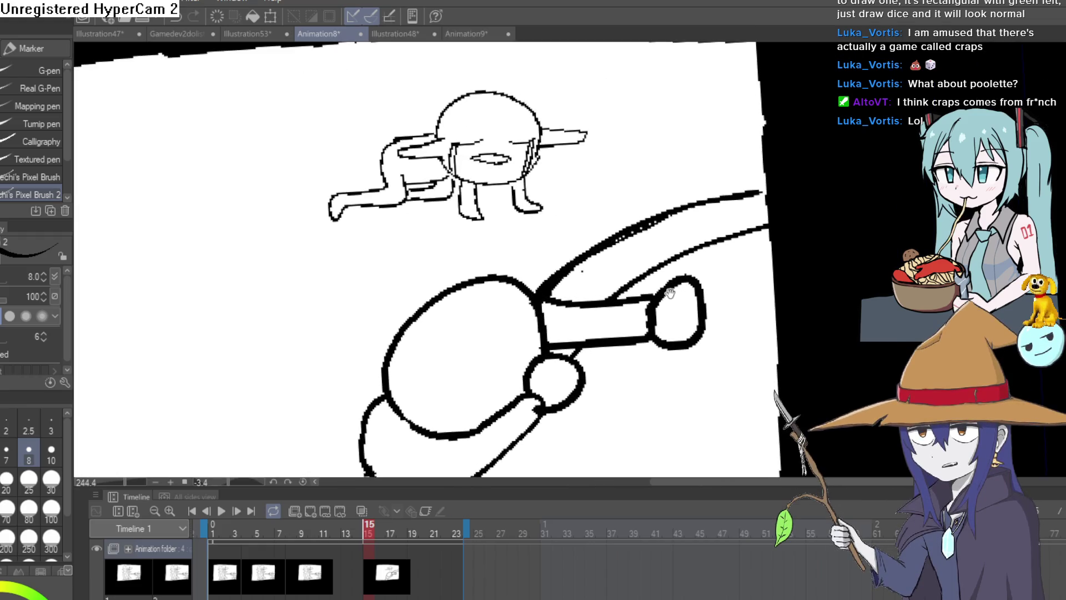
left_click_drag(670, 293, 673, 266)
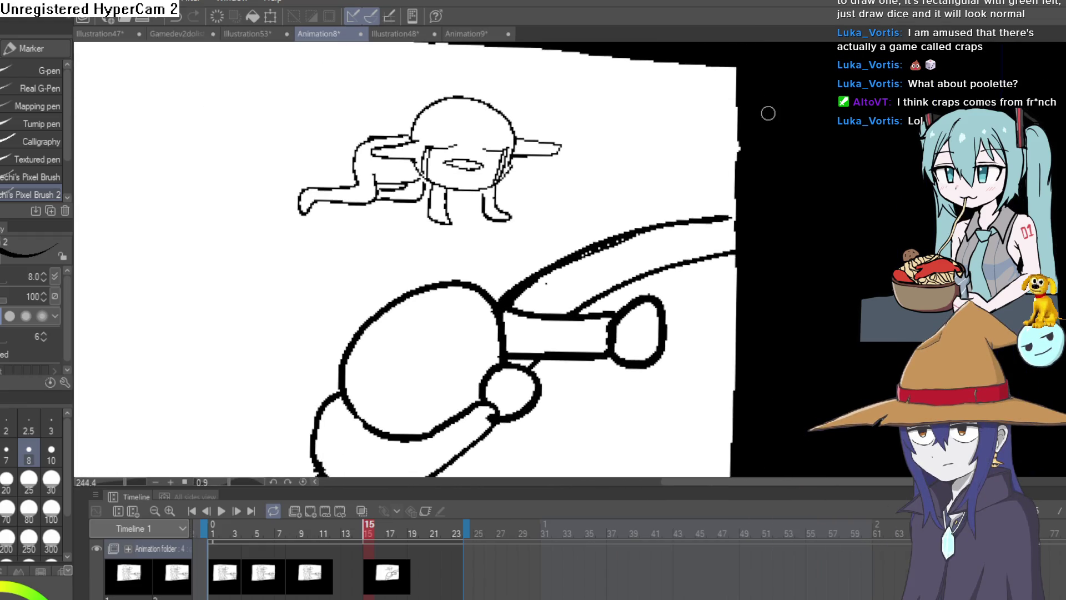
left_click(410, 34)
left_click(482, 33)
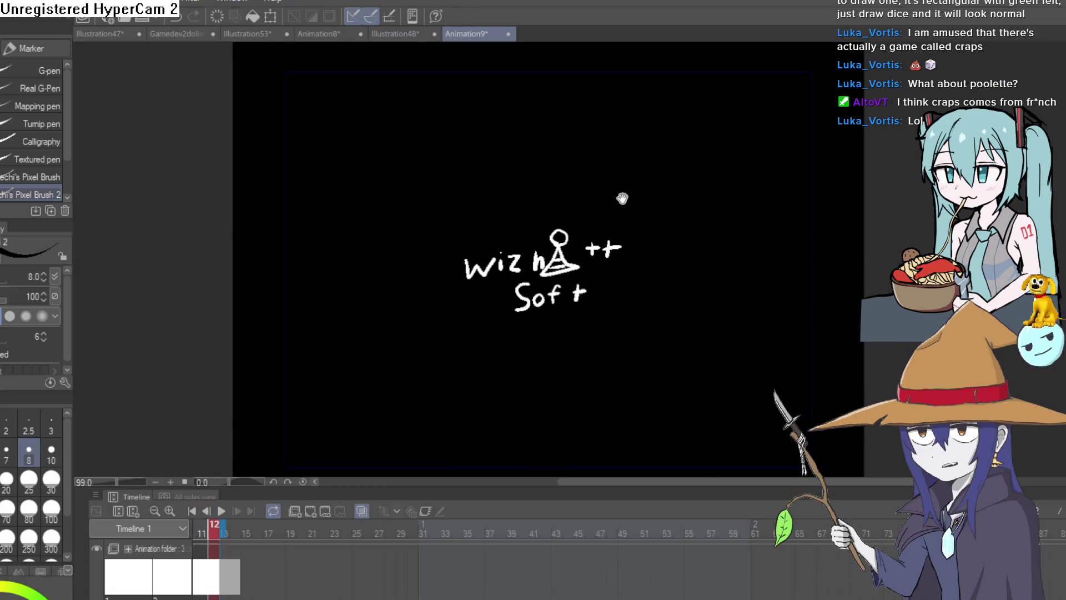
- Pan around the Animation9 logo, then return to the Animation8 cowboy animation
left_click_drag(620, 197, 594, 217)
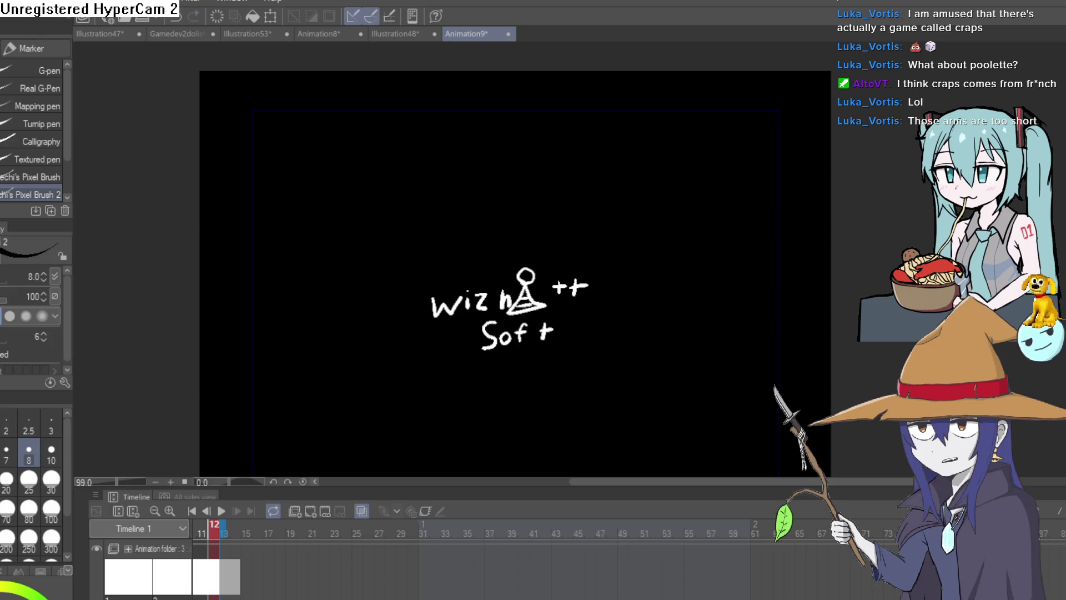
left_click(385, 35)
- Back in the Animation8 cowboy file, lasso the floating ghost creature and delete it
left_click(322, 35)
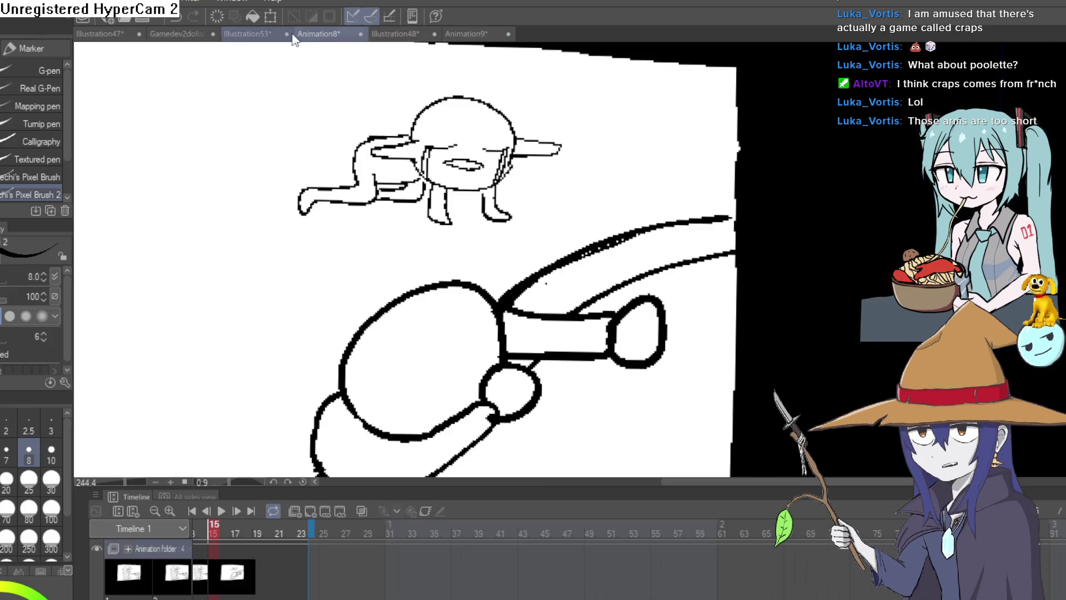
scroll(633, 269, "down", 2)
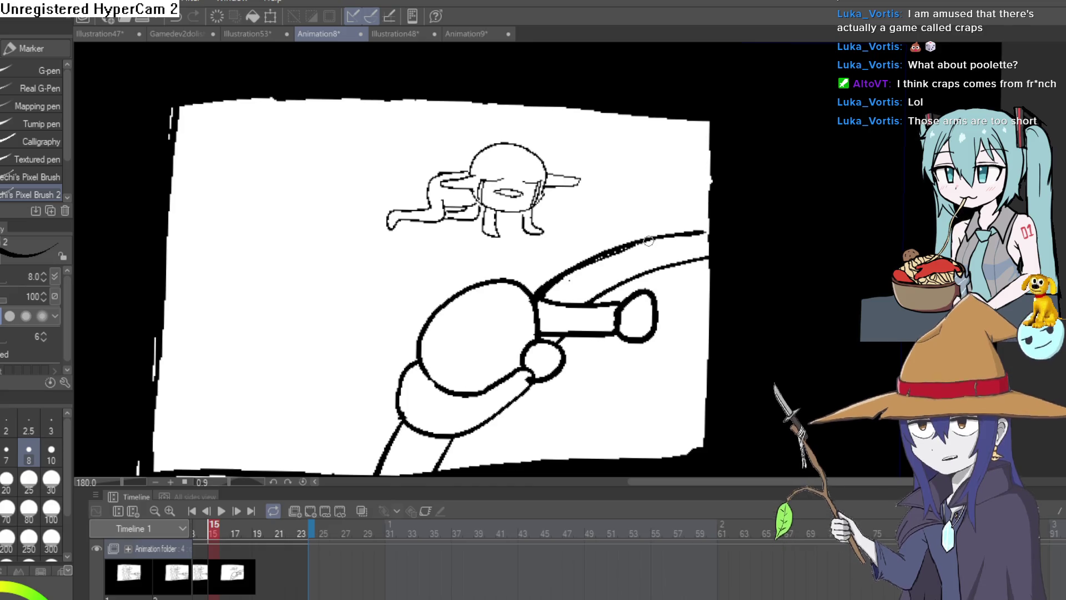
scroll(676, 342, "down", 3)
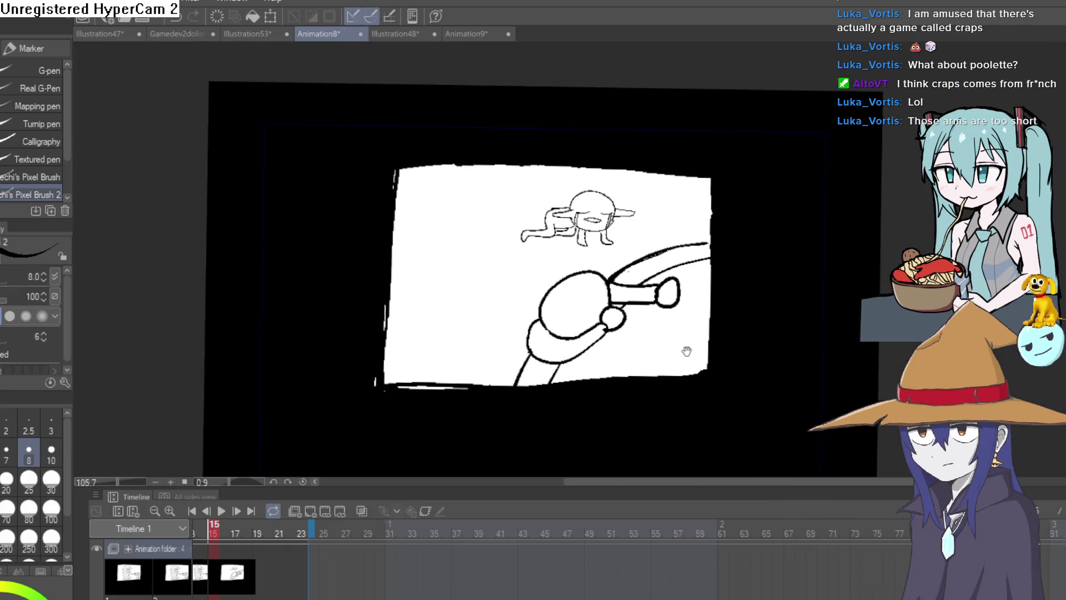
scroll(631, 357, "up", 3)
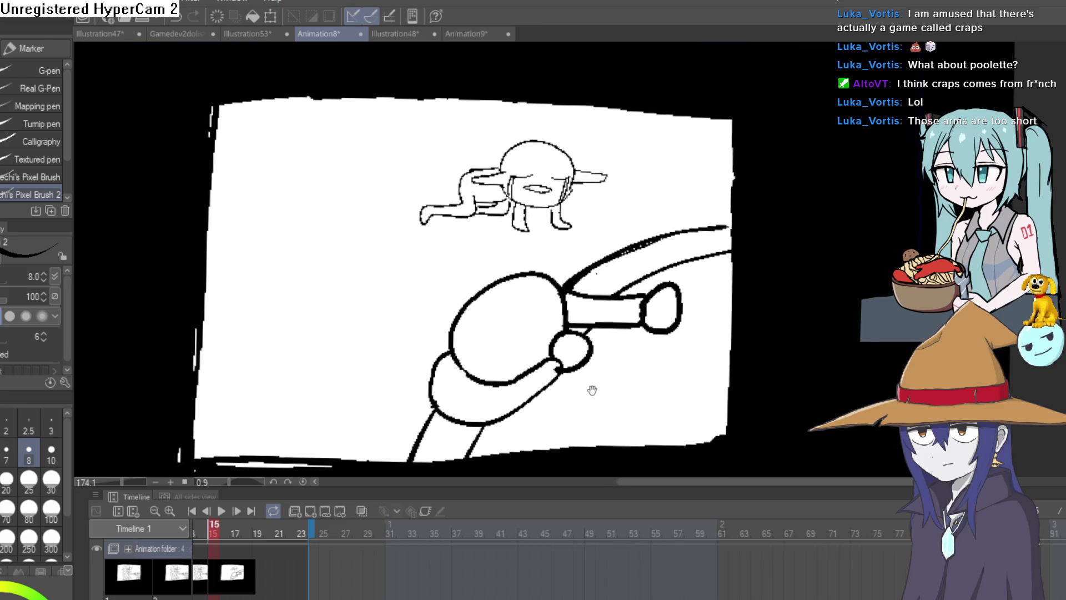
scroll(622, 364, "down", 2)
left_click_drag(622, 365, 624, 390)
key("m")
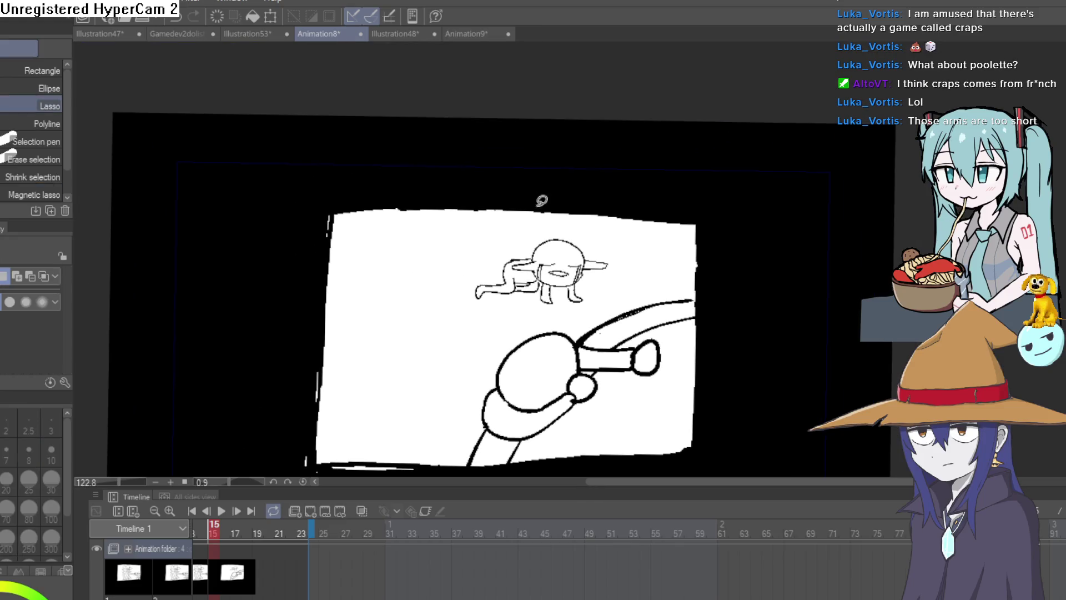
left_click_drag(464, 267, 626, 275)
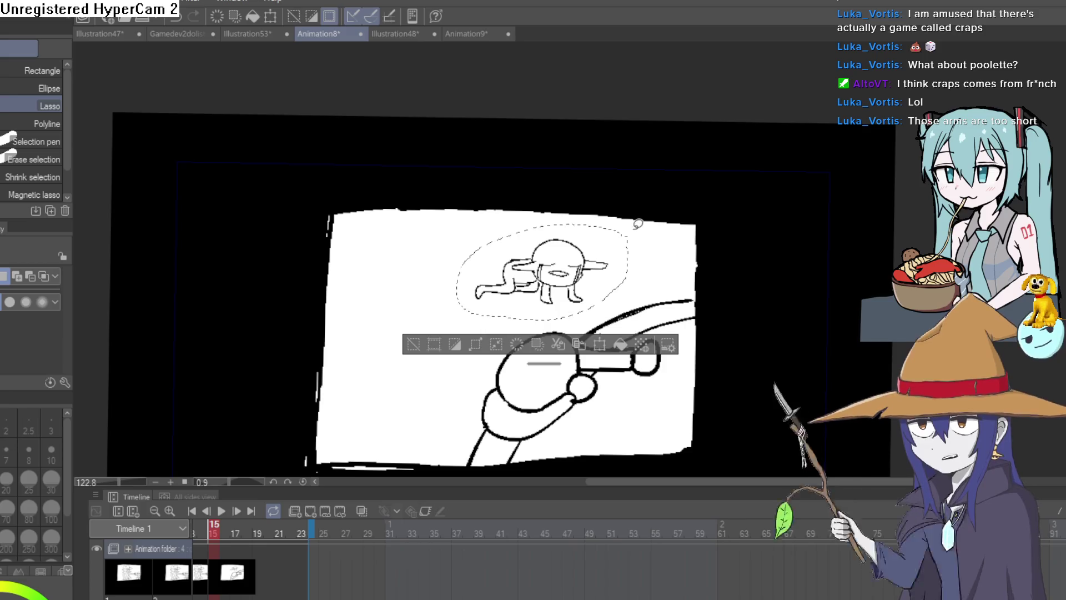
key("Delete")
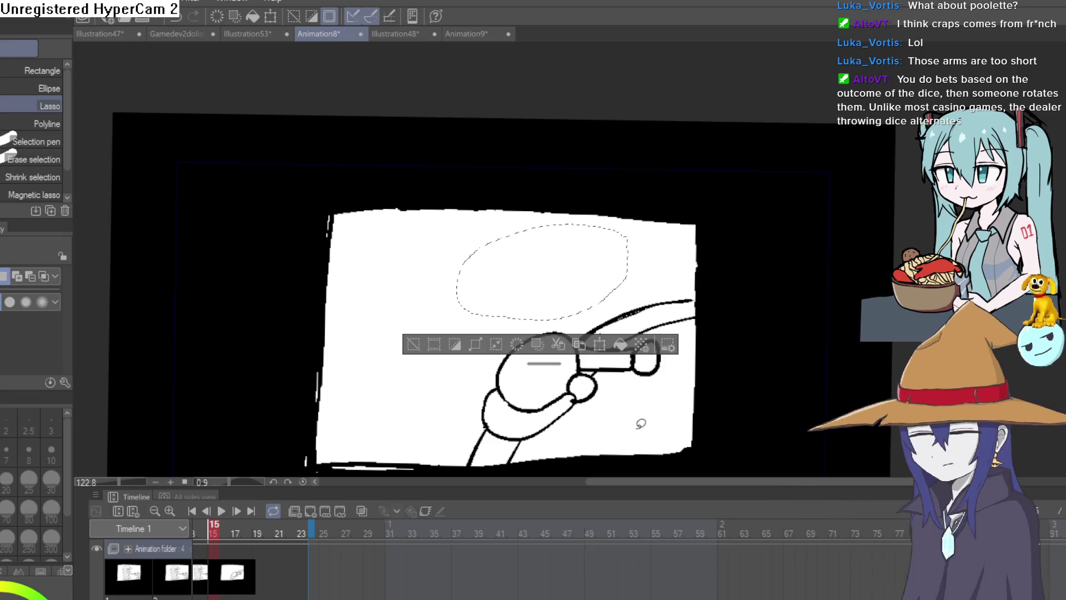
- Lasso the cowboy figure and its arm, delete it, and clear the selection
scroll(630, 409, "down", 3)
key("ctrl+d")
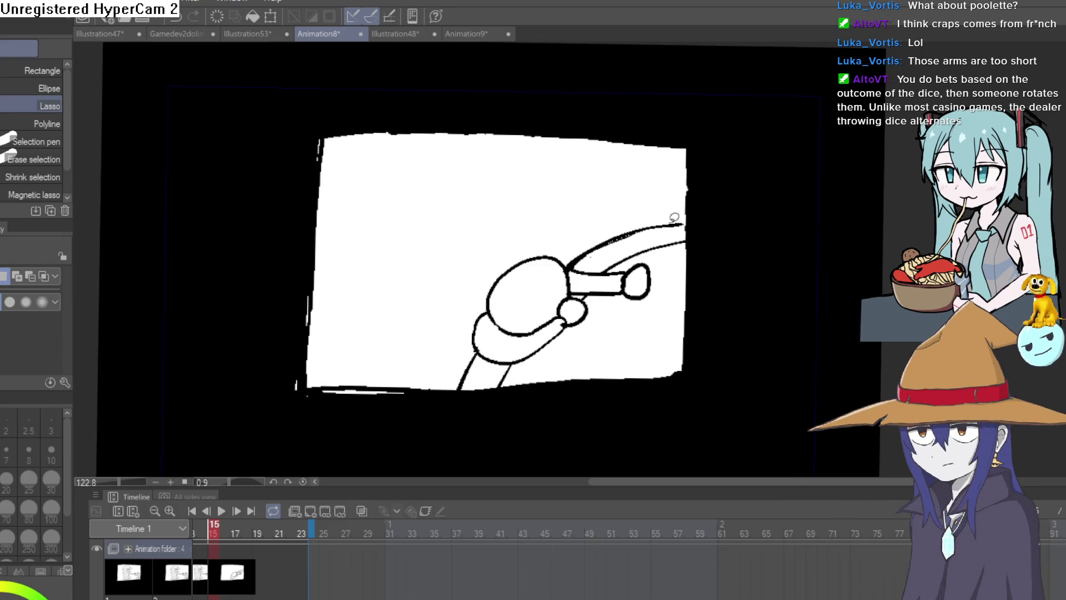
mouse_move(684, 201)
left_mouse_down()
mouse_move(675, 334)
mouse_move(628, 369)
mouse_move(433, 367)
mouse_move(689, 184)
left_mouse_up()
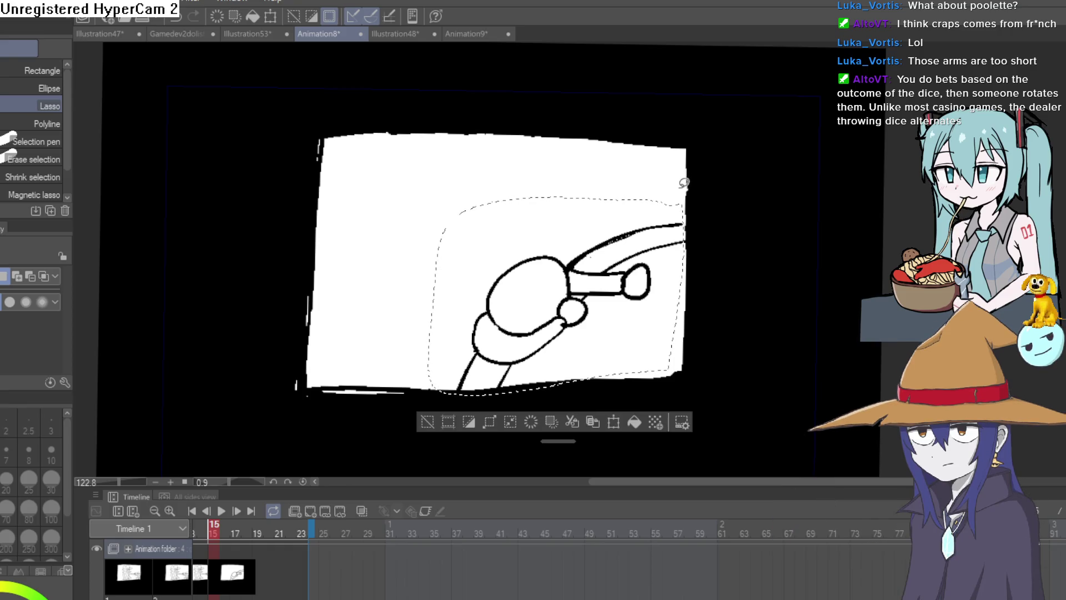
key("Delete")
left_click(428, 422)
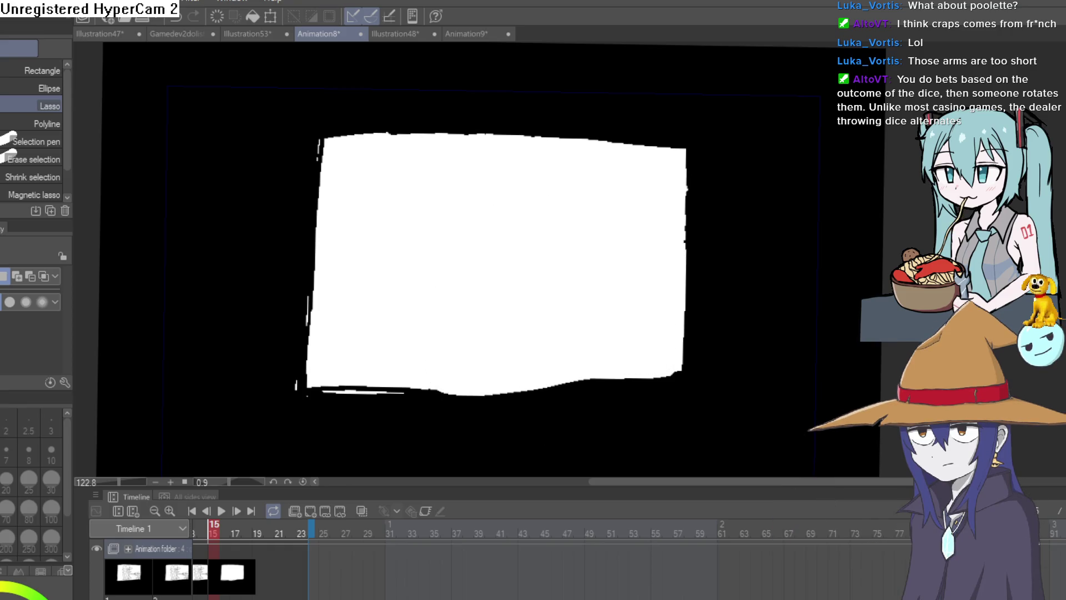
key("p")
scroll(704, 305, "down", 2)
scroll(456, 381, "up", 3)
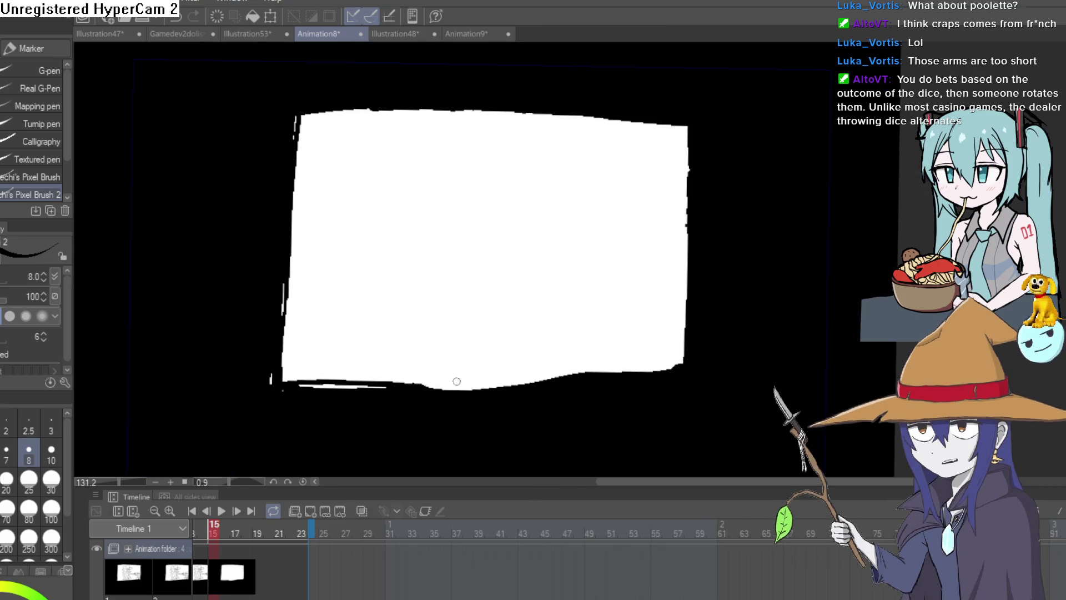
- Ink the long bent arm's outer, inner and forearm lines, curling into the hand
mouse_move(400, 384)
left_mouse_down()
mouse_move(591, 238)
mouse_move(644, 250)
mouse_move(688, 283)
mouse_move(685, 303)
left_mouse_up()
mouse_move(435, 396)
left_mouse_down()
mouse_move(584, 280)
mouse_move(626, 256)
mouse_move(632, 275)
left_mouse_up()
scroll(701, 324, "up", 2)
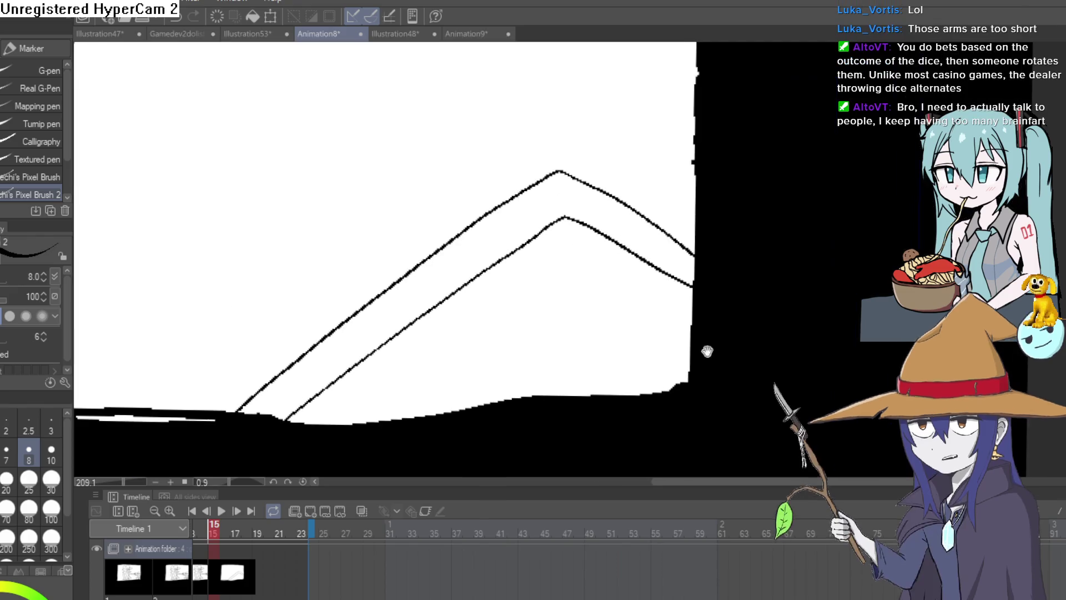
left_click_drag(693, 346, 556, 293)
mouse_move(500, 346)
left_mouse_down()
mouse_move(552, 304)
mouse_move(588, 312)
mouse_move(551, 364)
mouse_move(574, 325)
left_mouse_up()
scroll(513, 327, "up", 3)
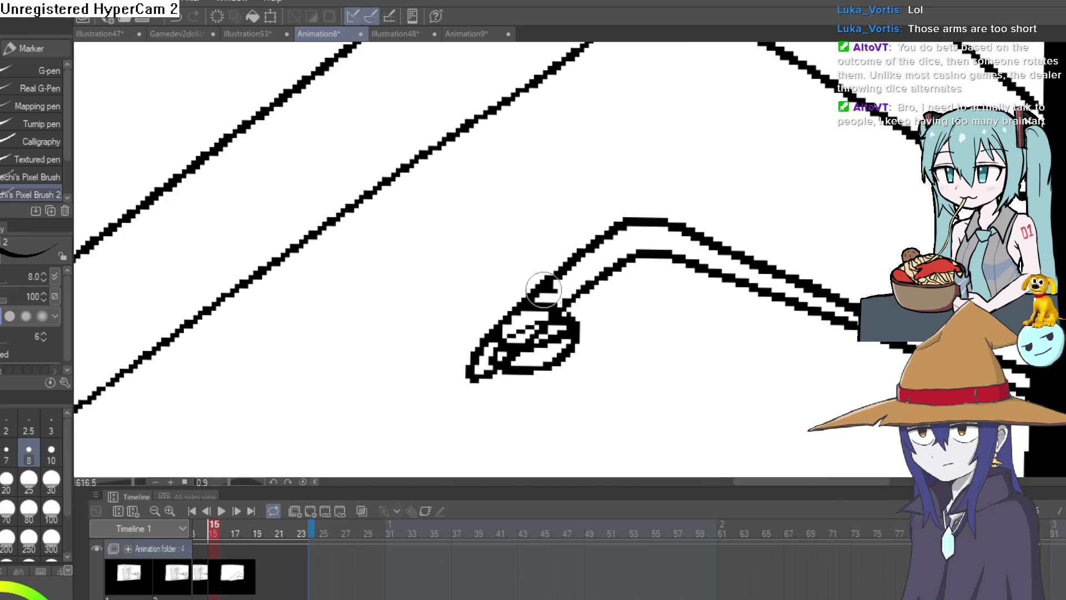
- Sketch a chip at the arm's tip and add a rim around its top
left_click_drag(544, 289, 574, 330)
mouse_move(505, 328)
left_mouse_down()
mouse_move(555, 288)
mouse_move(550, 280)
left_mouse_up()
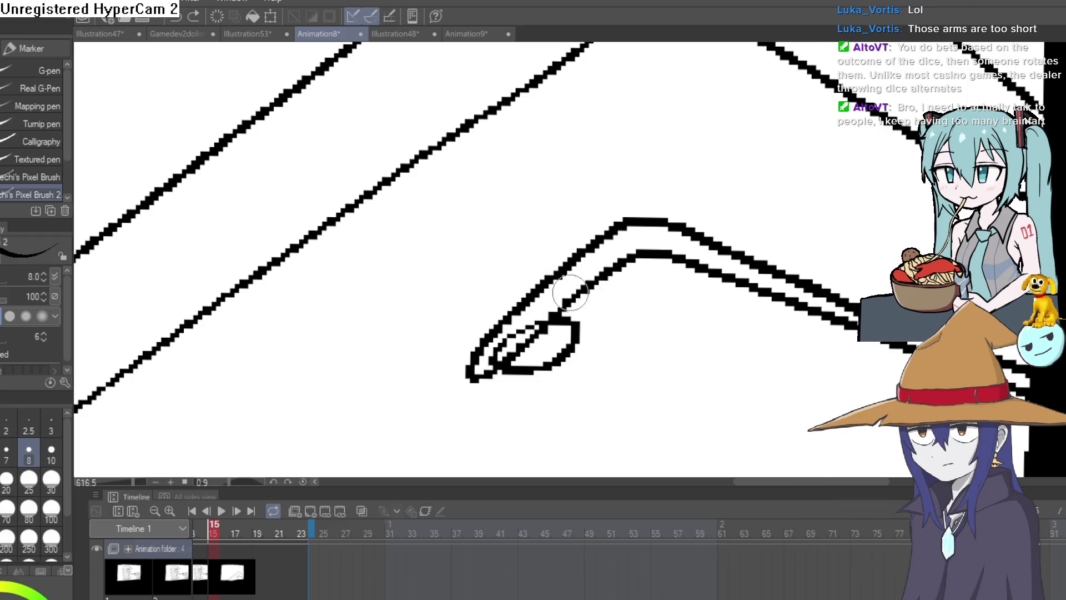
mouse_move(498, 346)
left_mouse_down()
mouse_move(565, 297)
mouse_move(528, 285)
mouse_move(528, 298)
mouse_move(557, 293)
mouse_move(549, 325)
mouse_move(514, 333)
mouse_move(580, 325)
mouse_move(572, 314)
left_mouse_up()
key("e")
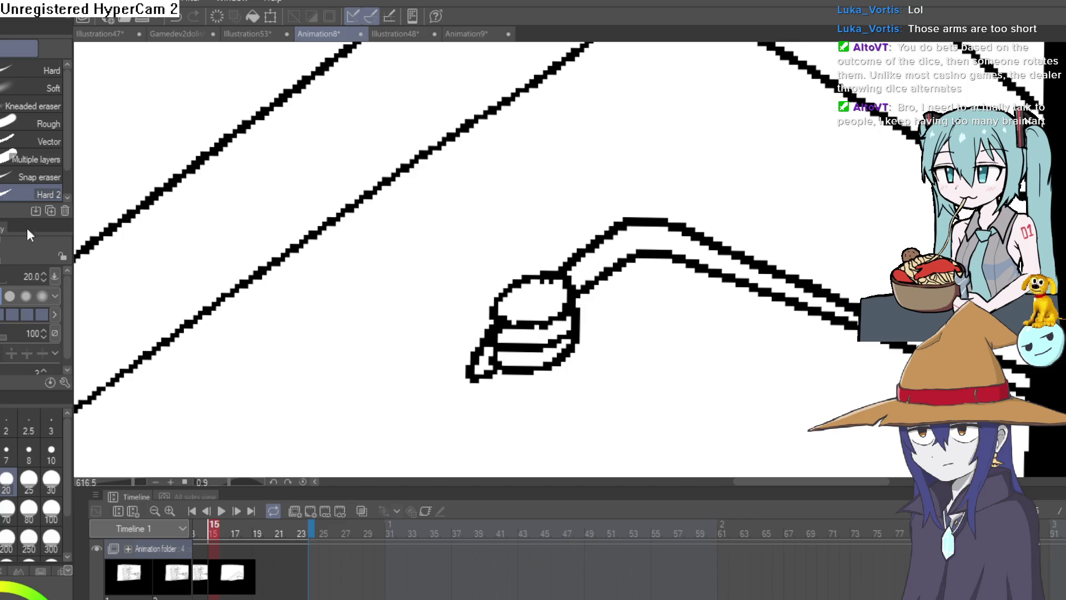
key("p")
scroll(558, 258, "up", 2)
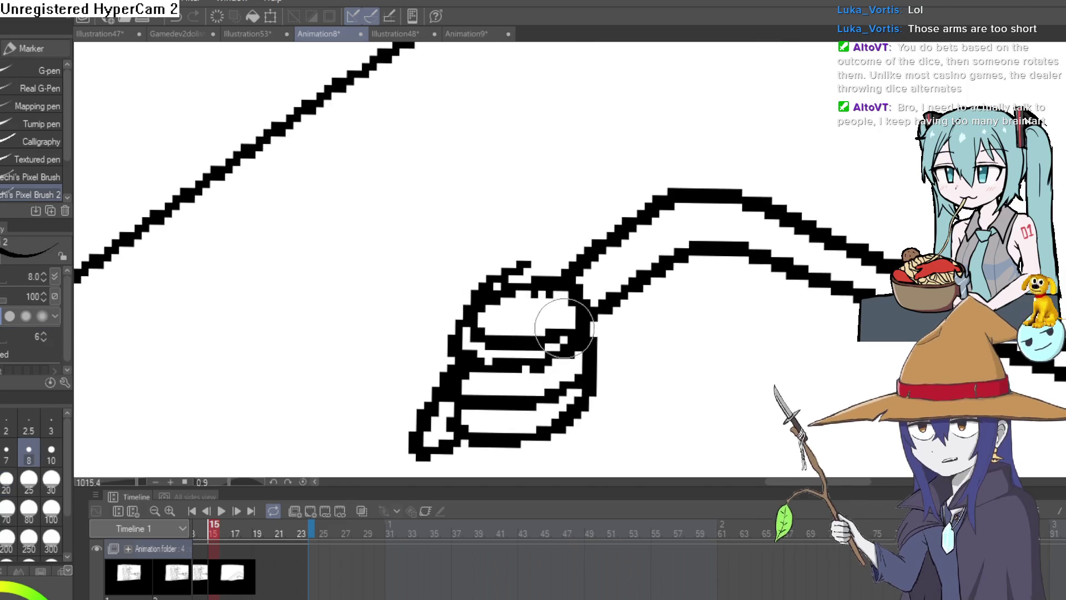
mouse_move(564, 328)
left_mouse_down()
mouse_move(536, 255)
mouse_move(509, 274)
mouse_move(585, 279)
left_mouse_up()
- Zoom in on the chip stack and draw a curve from the arm down to it
key("e")
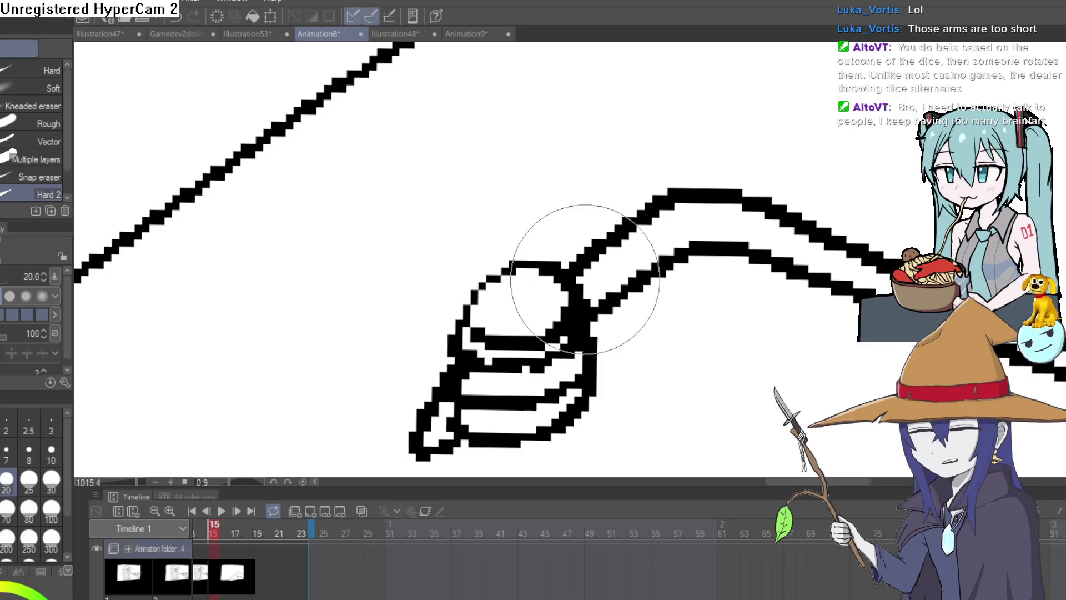
scroll(584, 279, "down", 5)
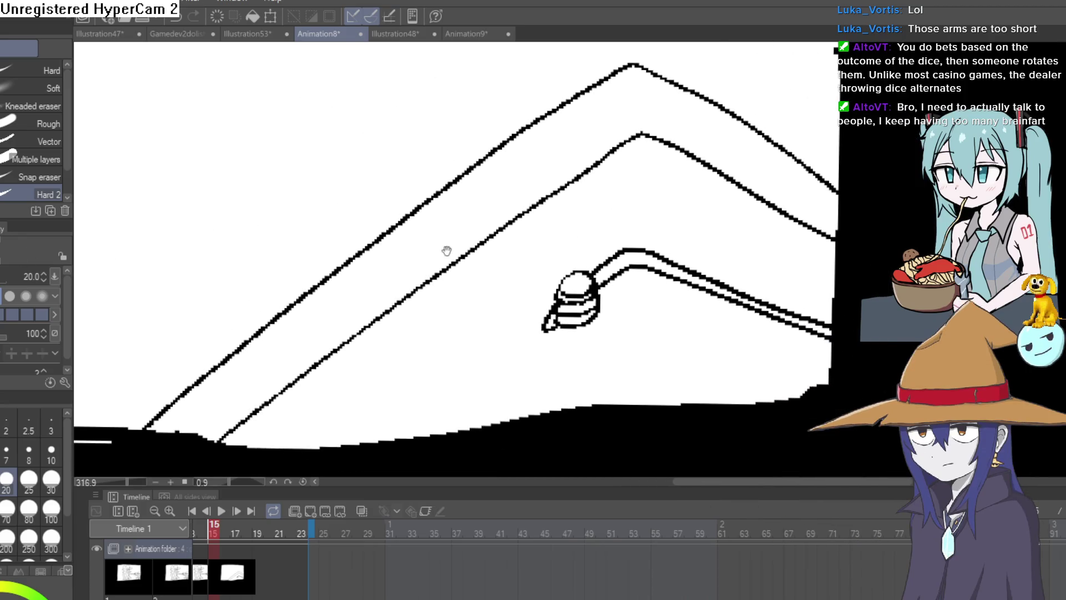
left_click_drag(510, 288, 536, 253)
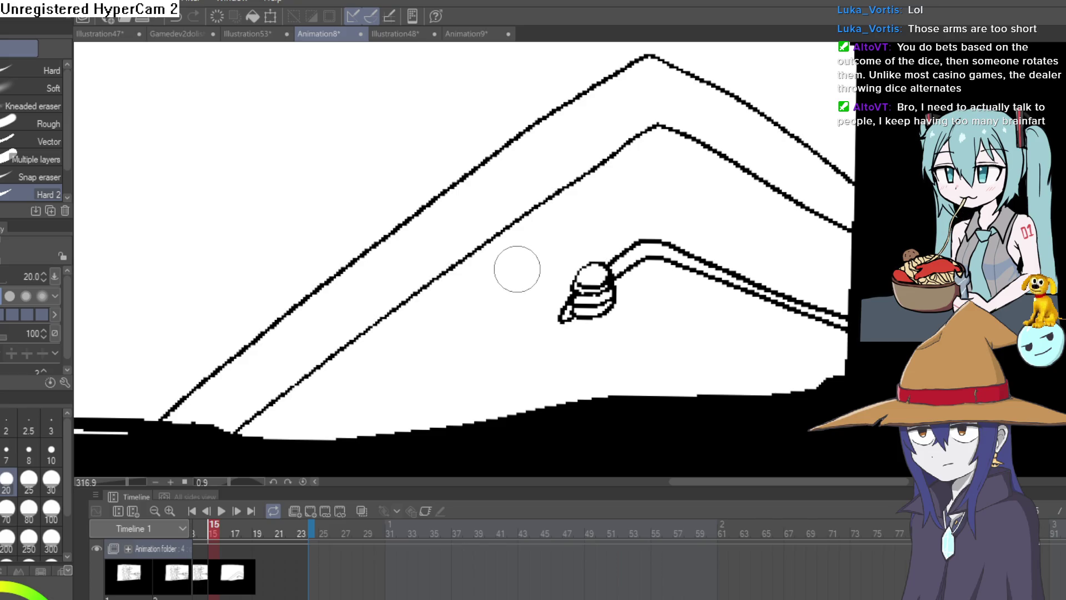
key("p")
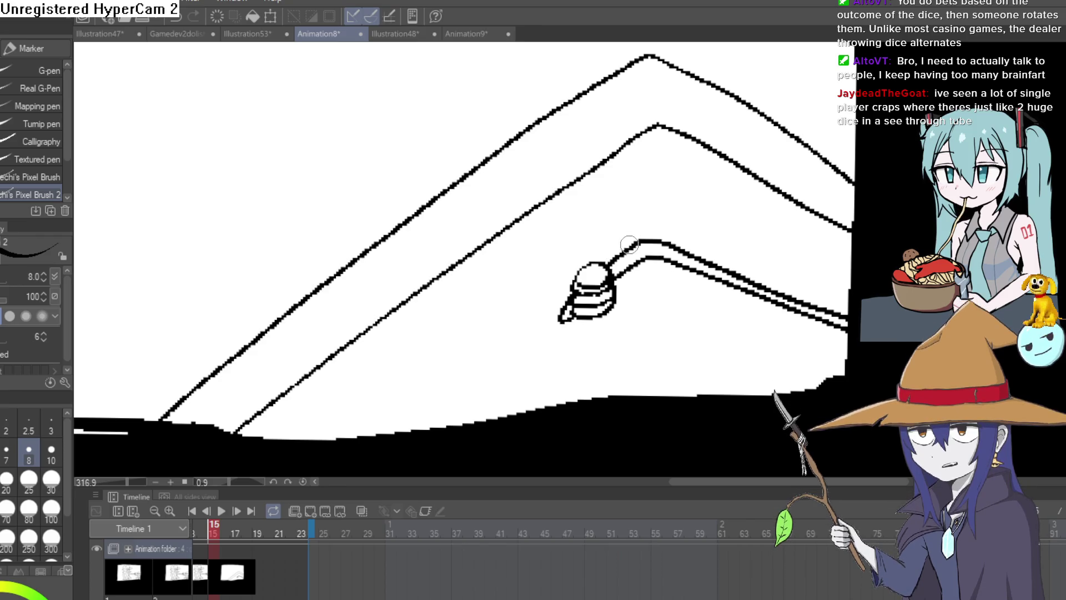
left_click_drag(631, 245, 608, 253)
left_click(608, 253)
left_click(622, 238)
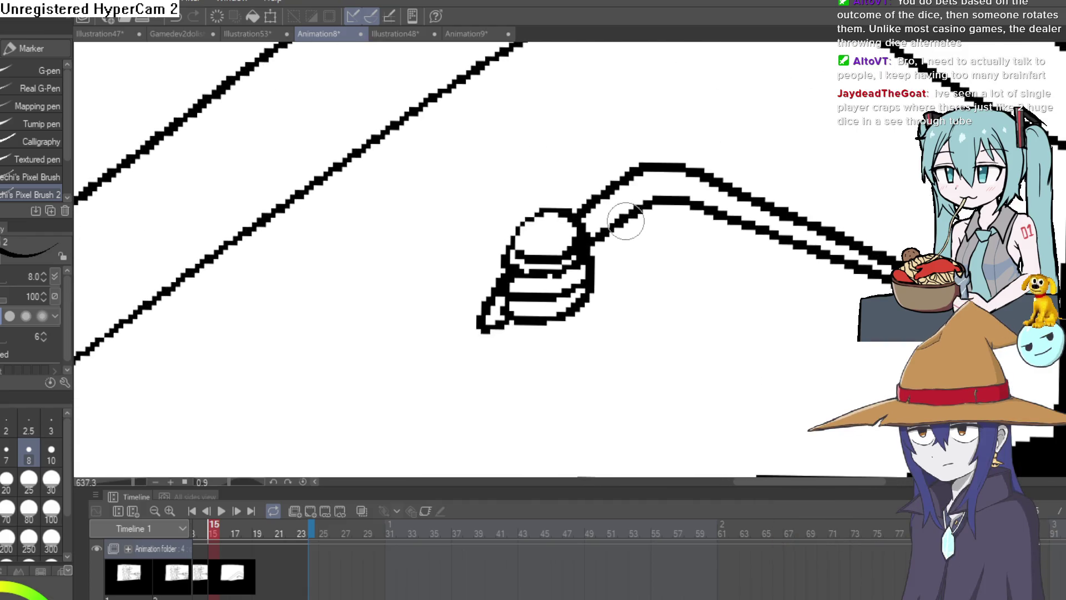
mouse_move(644, 208)
left_mouse_down()
mouse_move(593, 278)
mouse_move(660, 211)
mouse_move(574, 234)
mouse_move(638, 207)
left_mouse_up()
- Fill in the top of the new chip and erase stray pixels around it
key("e")
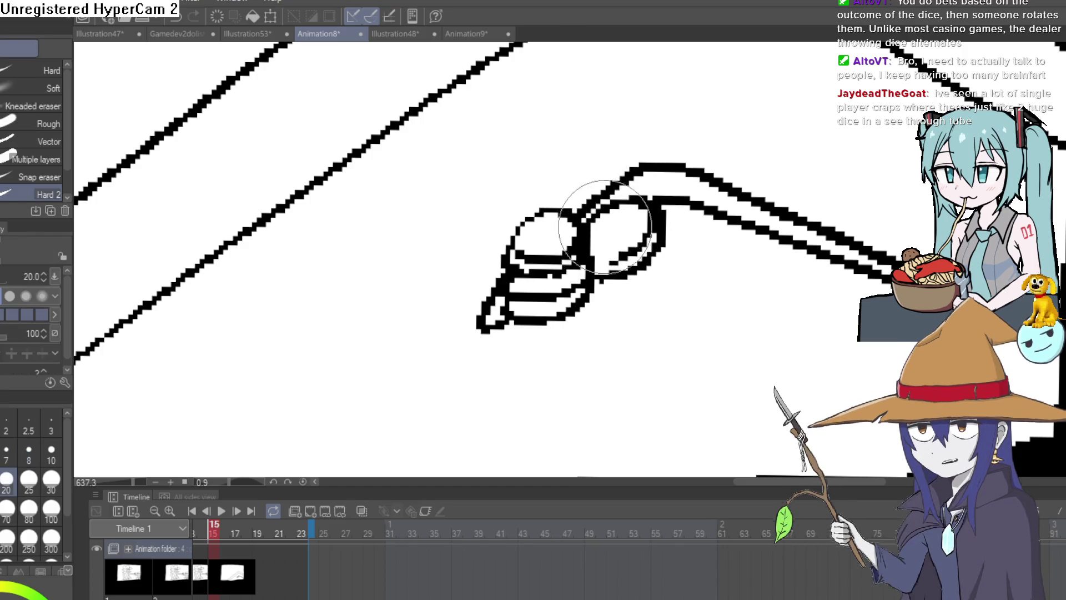
key("p")
scroll(605, 252, "up", 5)
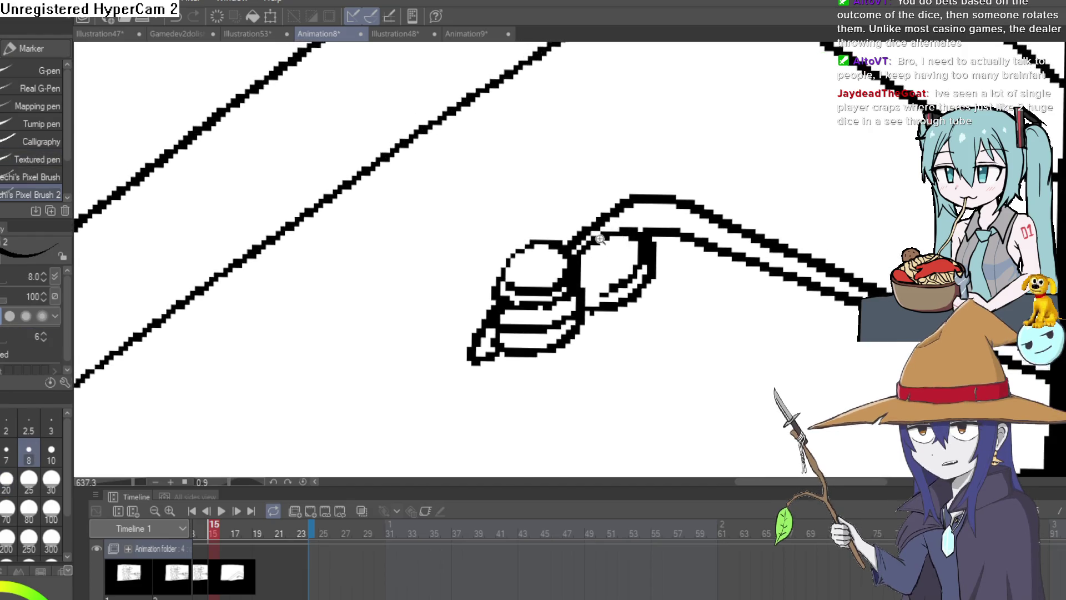
mouse_move(605, 253)
left_mouse_down()
mouse_move(583, 357)
mouse_move(674, 162)
left_mouse_up()
key("e")
mouse_move(655, 200)
left_mouse_down()
mouse_move(626, 233)
mouse_move(649, 236)
mouse_move(642, 209)
left_mouse_up()
scroll(774, 242, "down", 8)
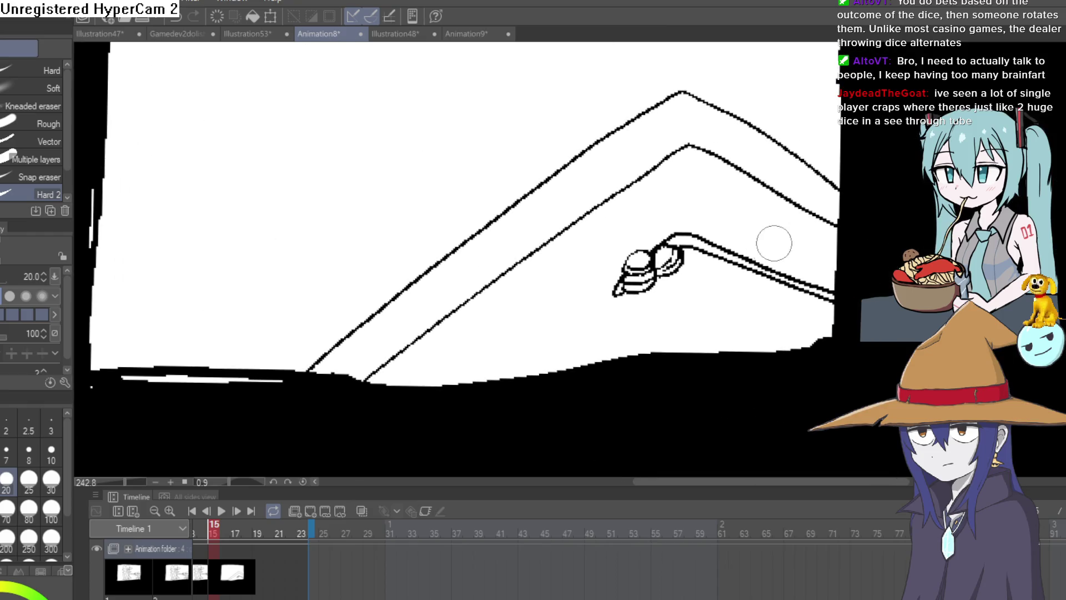
- Draw a second chip below the new one, undoing and redrawing its shape
key("p")
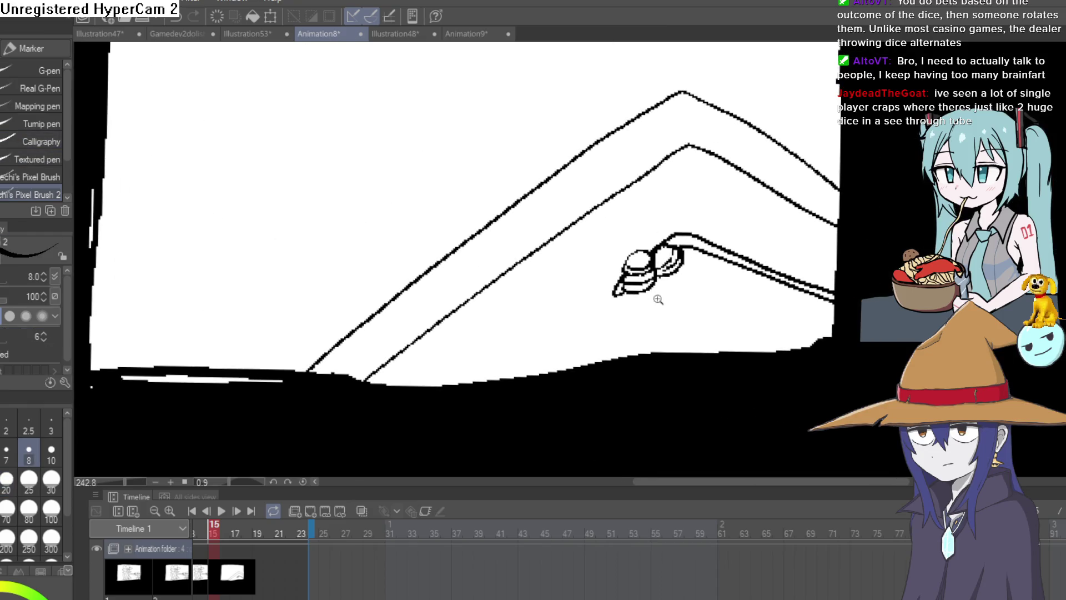
scroll(657, 295, "up", 3)
left_click_drag(644, 244, 654, 300)
key("ctrl+z")
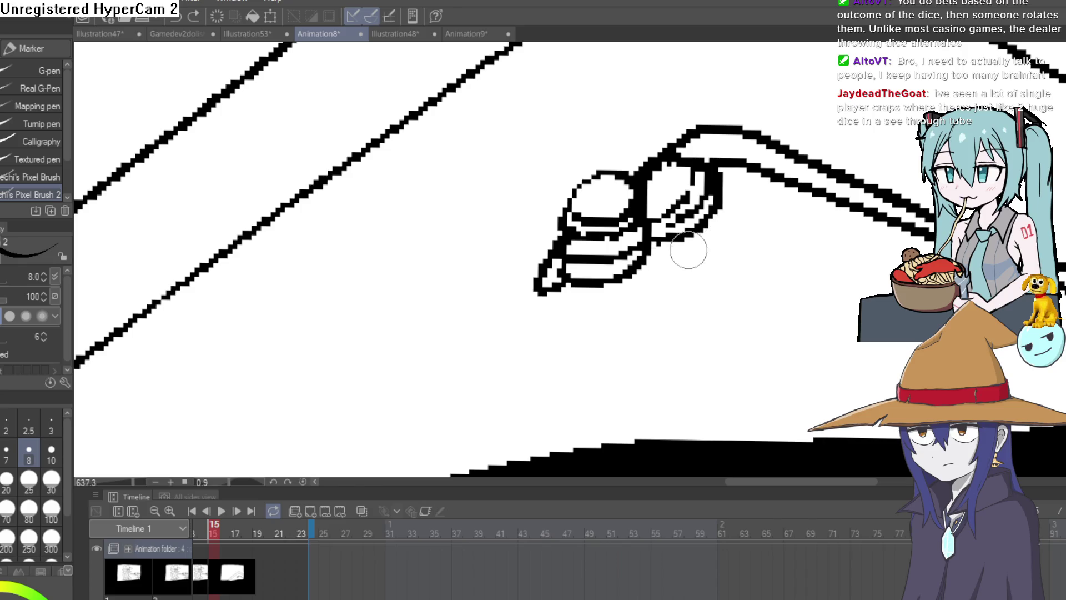
mouse_move(665, 243)
left_mouse_down()
mouse_move(720, 250)
mouse_move(681, 242)
mouse_move(712, 222)
left_mouse_up()
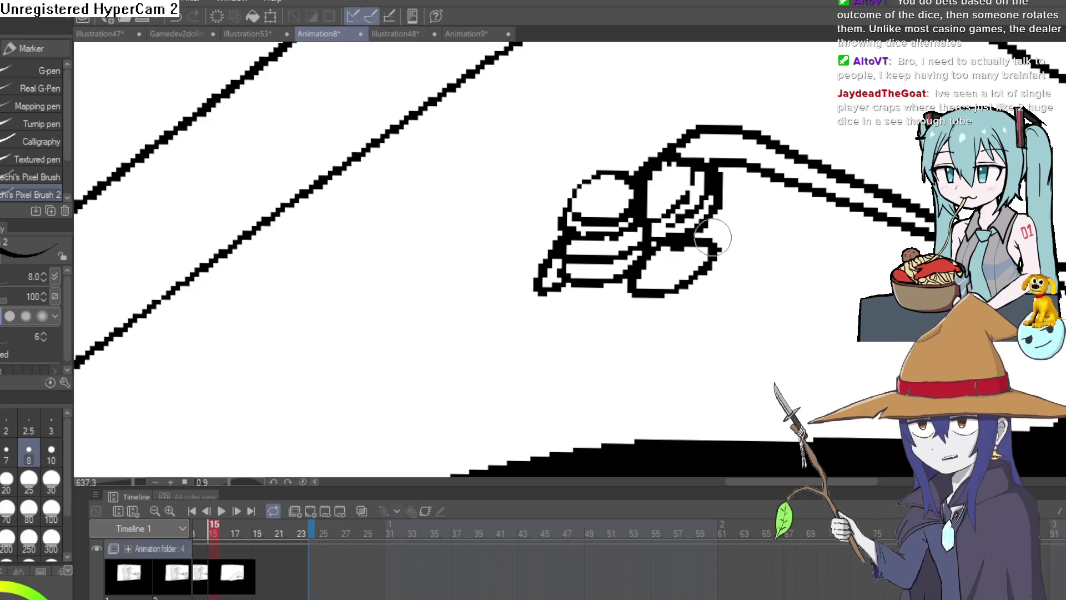
key("ctrl+z")
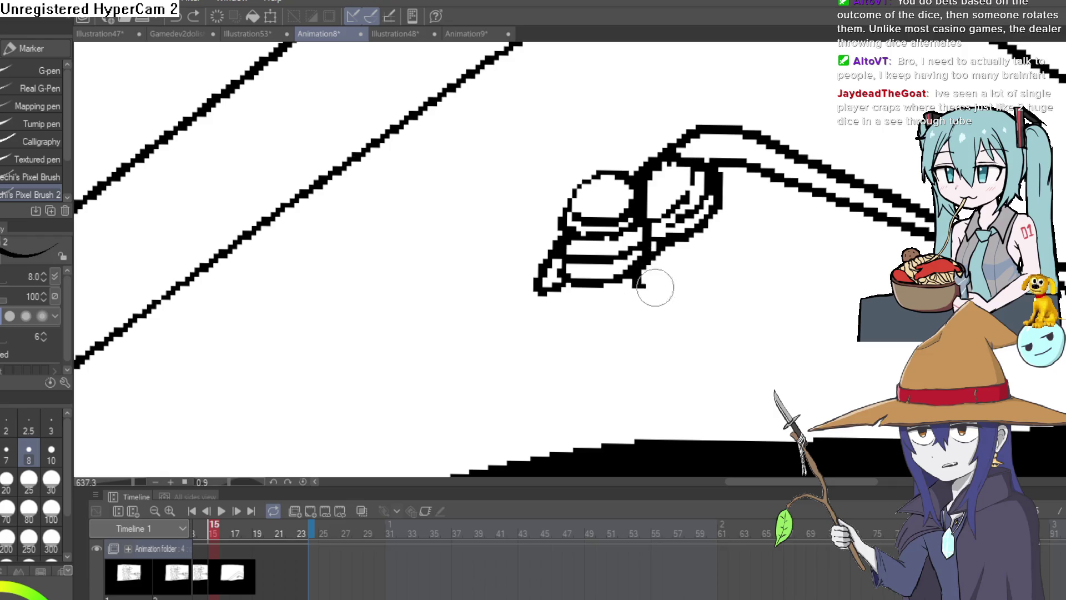
left_click_drag(656, 287, 691, 245)
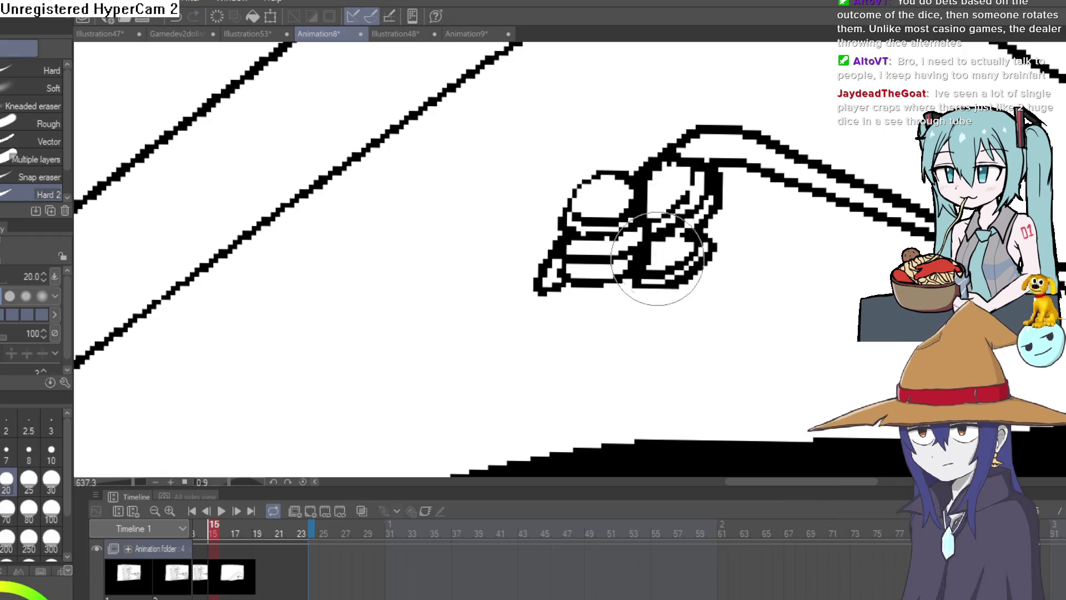
key("e")
key("ctrl+z")
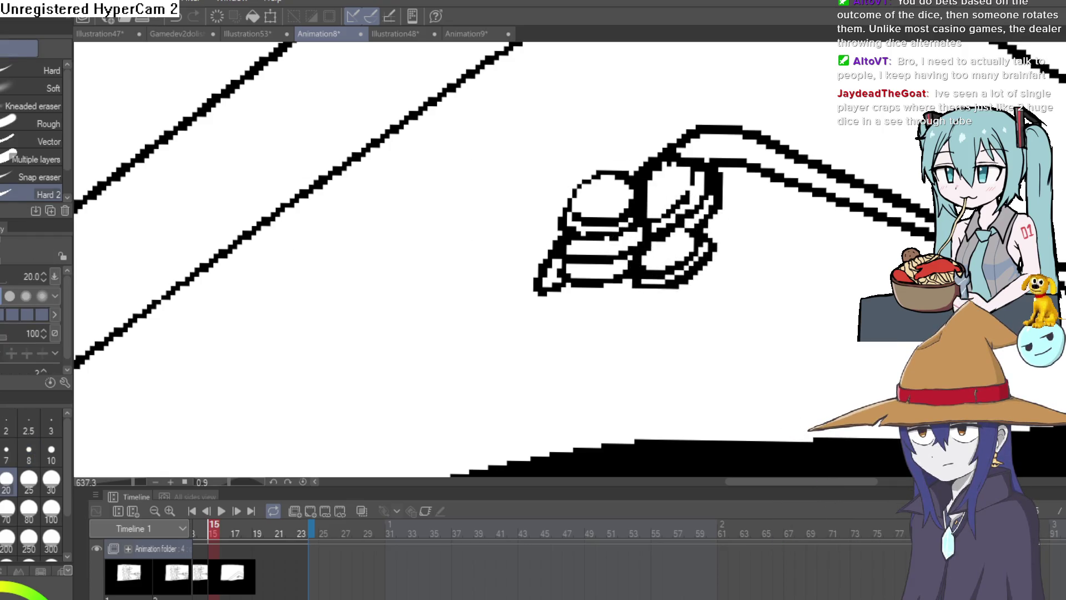
key("p")
scroll(743, 276, "down", 6)
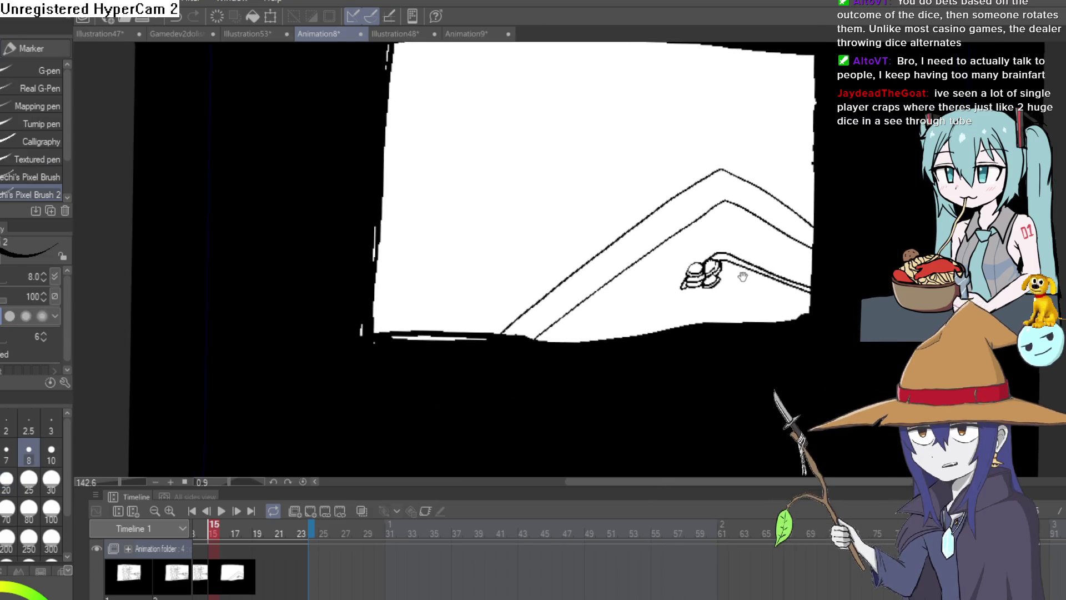
scroll(743, 275, "up", 4)
scroll(886, 171, "up", 2)
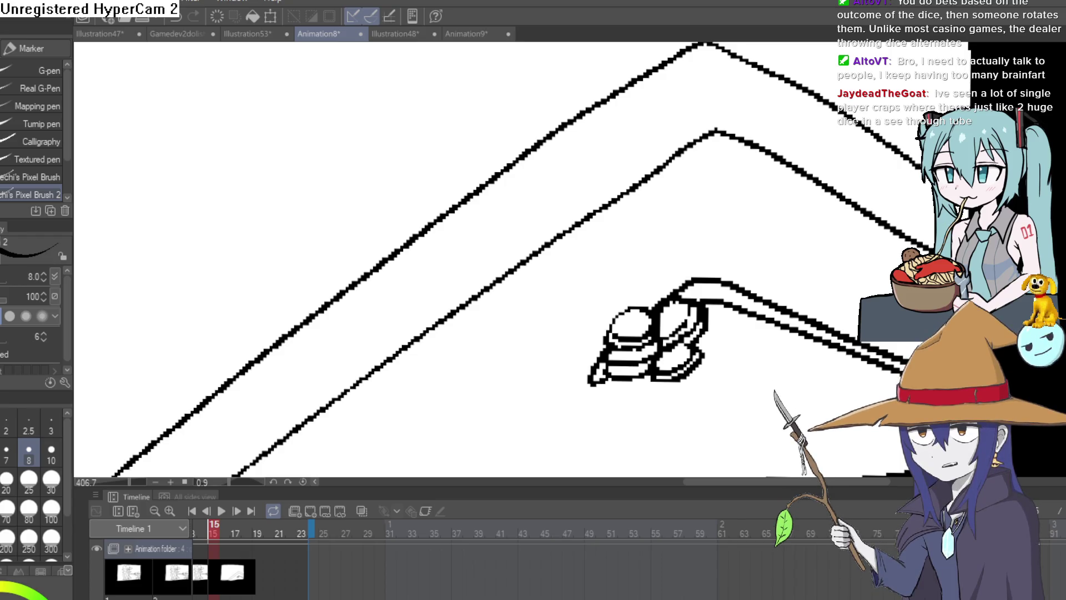
scroll(676, 314, "down", 1)
scroll(675, 314, "down", 3)
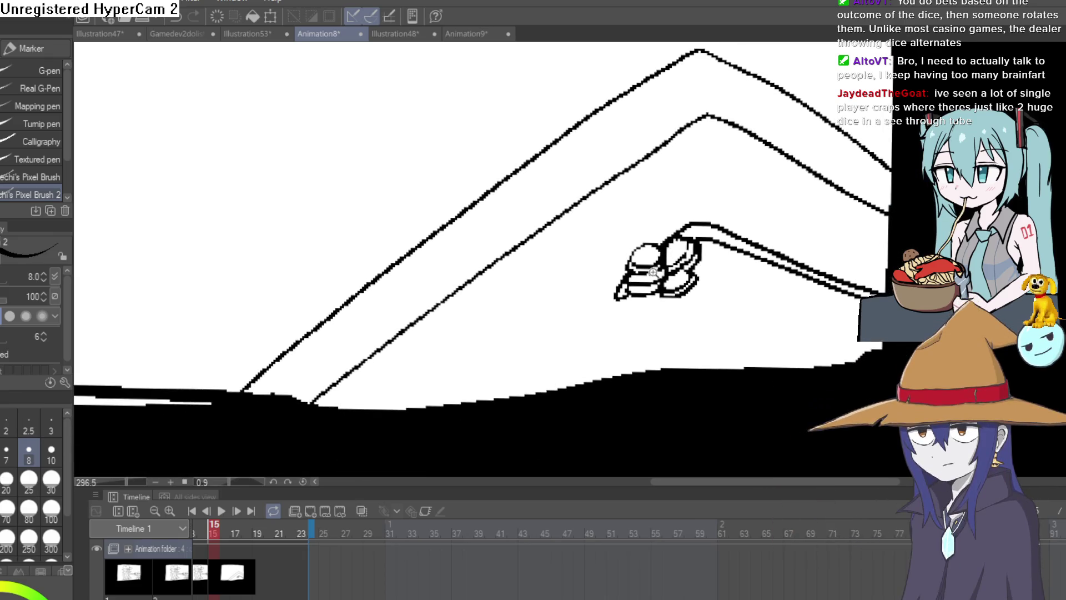
mouse_move(568, 329)
left_mouse_down()
mouse_move(589, 285)
mouse_move(518, 299)
left_mouse_up()
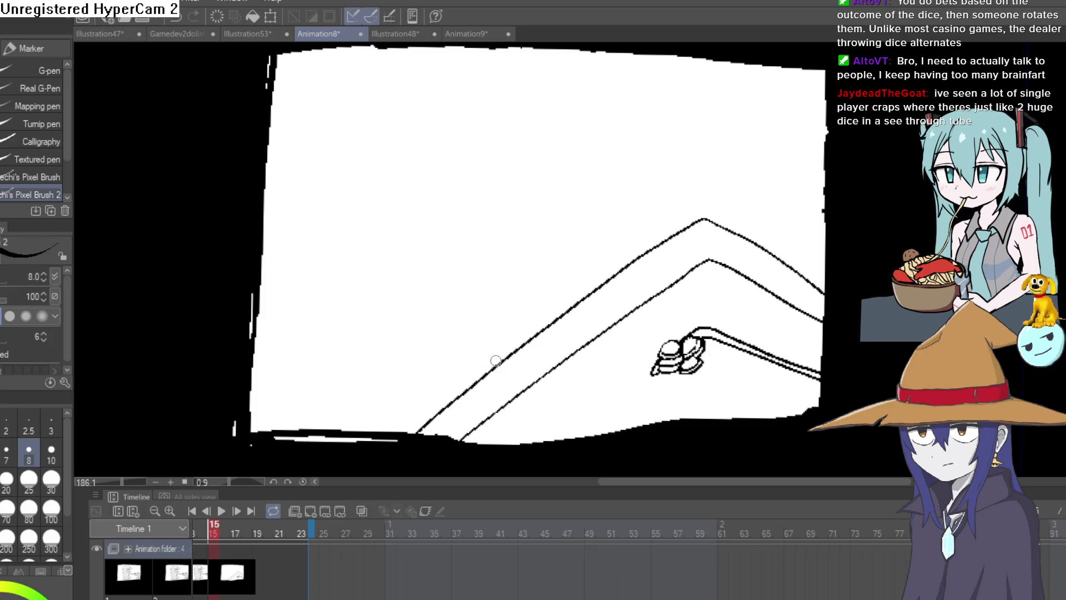
key("ctrl+z")
scroll(495, 328, "up", 3)
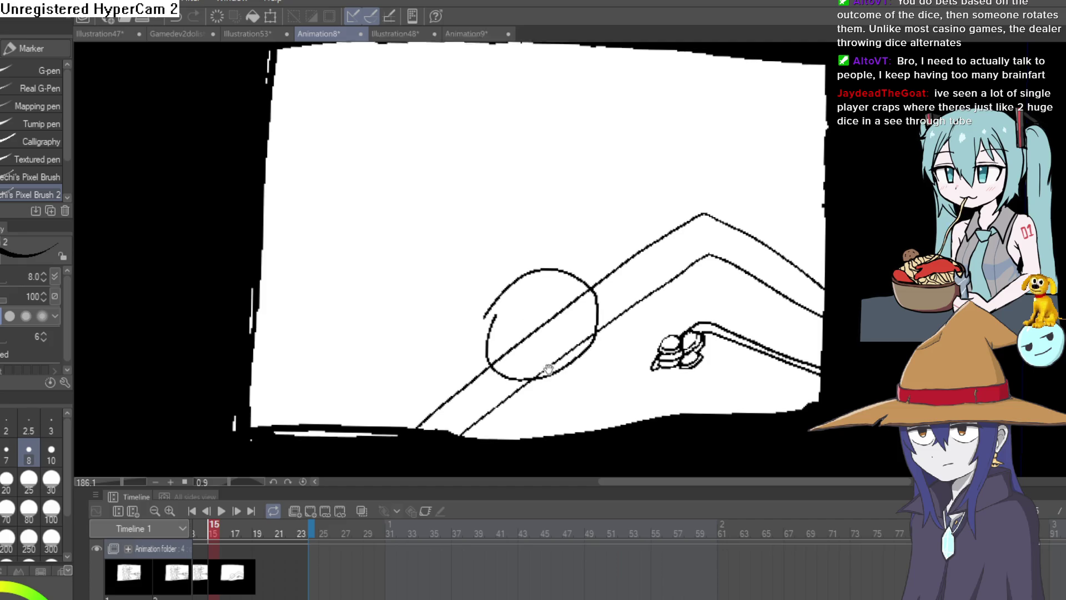
key("ctrl+z")
left_click_drag(622, 265, 624, 256)
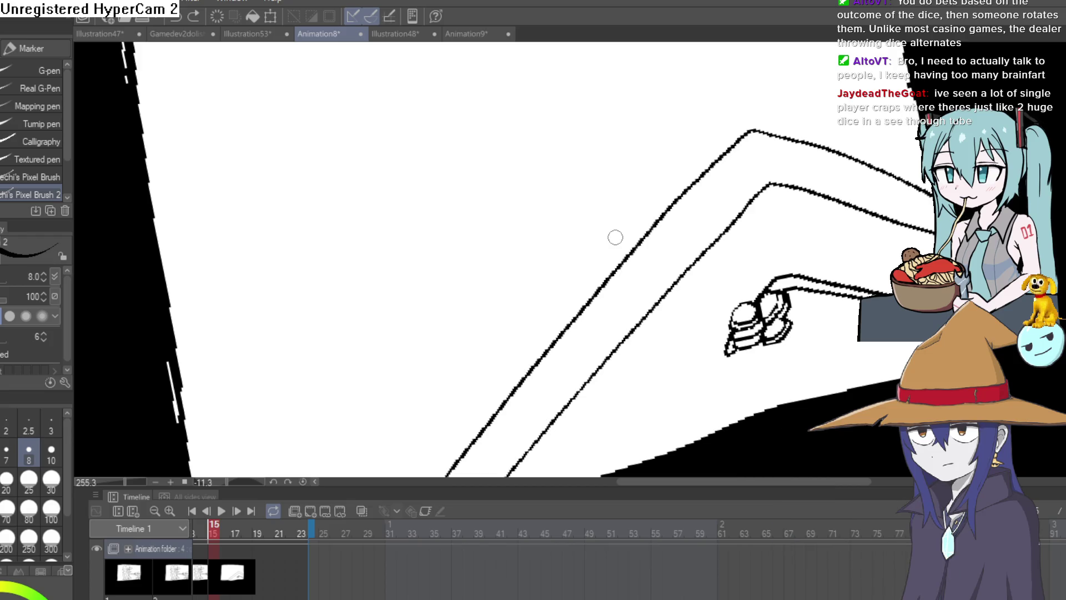
left_click_drag(580, 295, 578, 243)
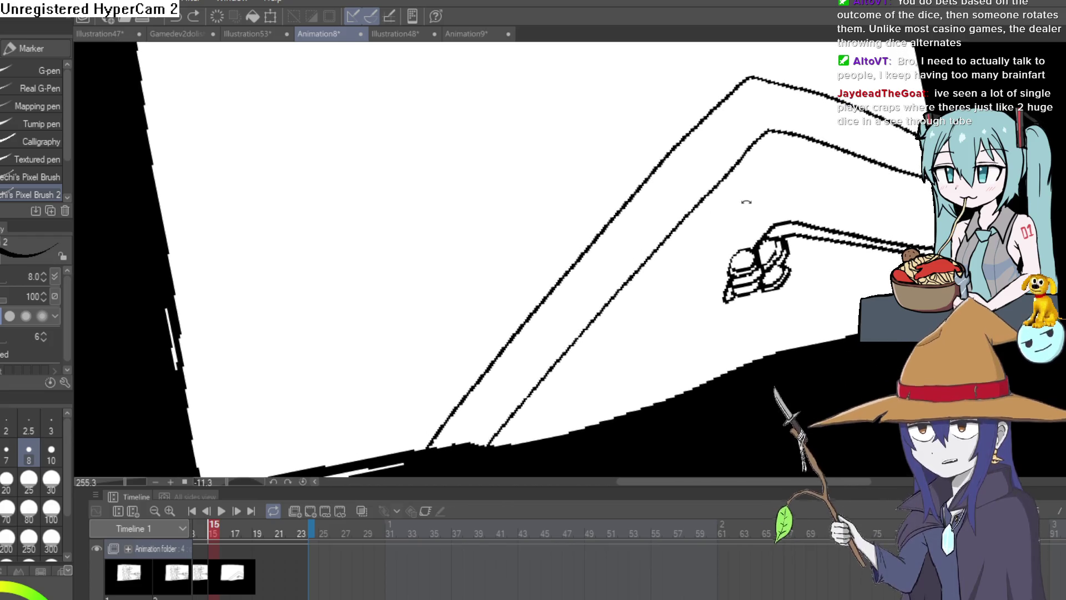
mouse_move(745, 202)
left_mouse_down()
mouse_move(731, 257)
mouse_move(727, 233)
left_mouse_up()
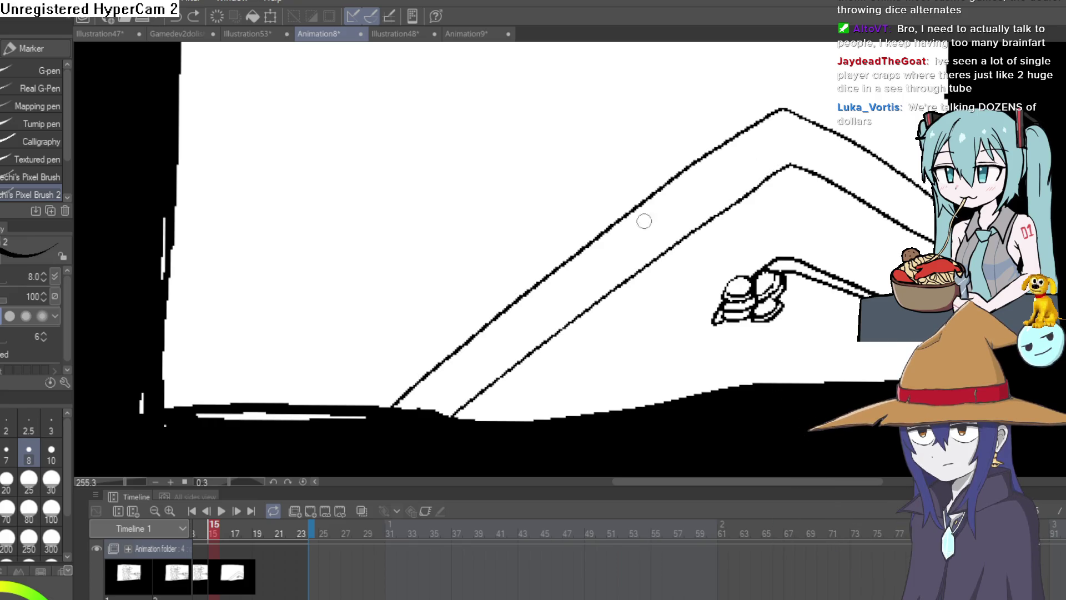
left_click_drag(623, 234, 606, 240)
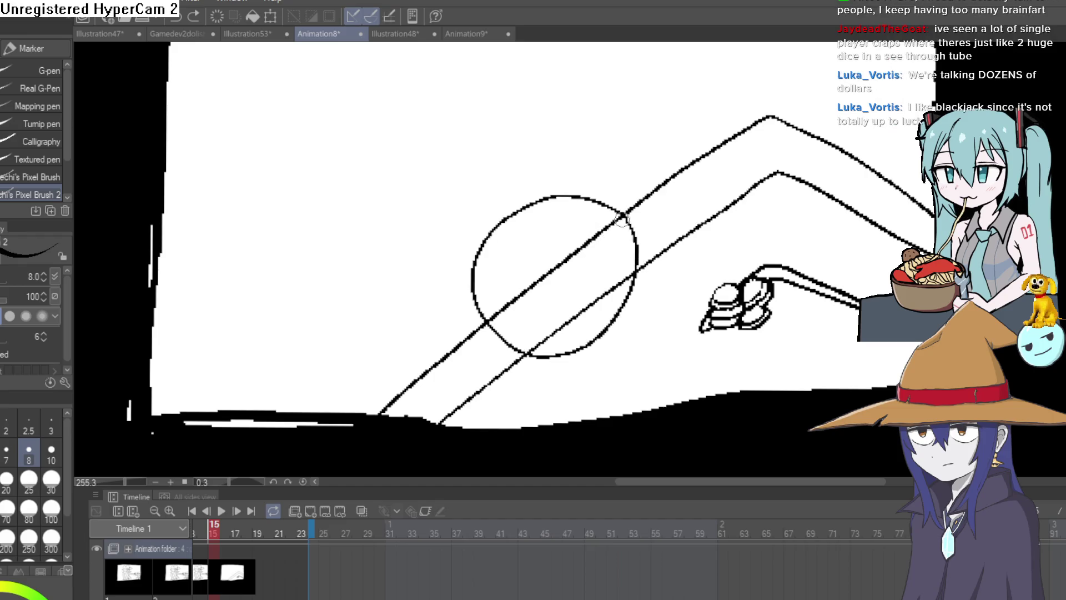
key("ctrl+z")
mouse_move(621, 224)
left_mouse_down()
mouse_move(518, 214)
mouse_move(575, 344)
left_mouse_up()
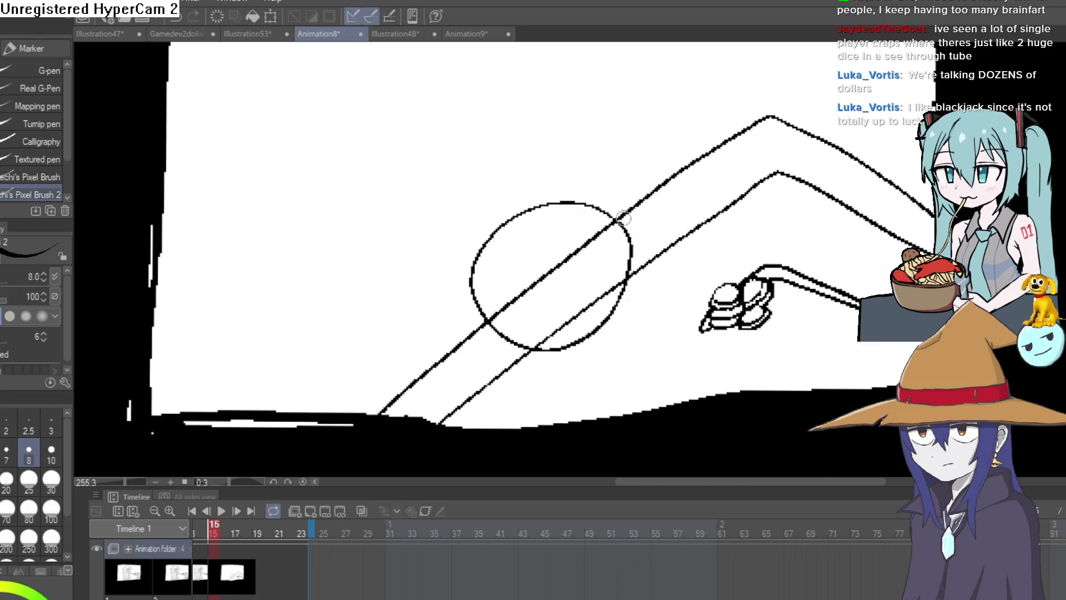
scroll(588, 333, "down", 1)
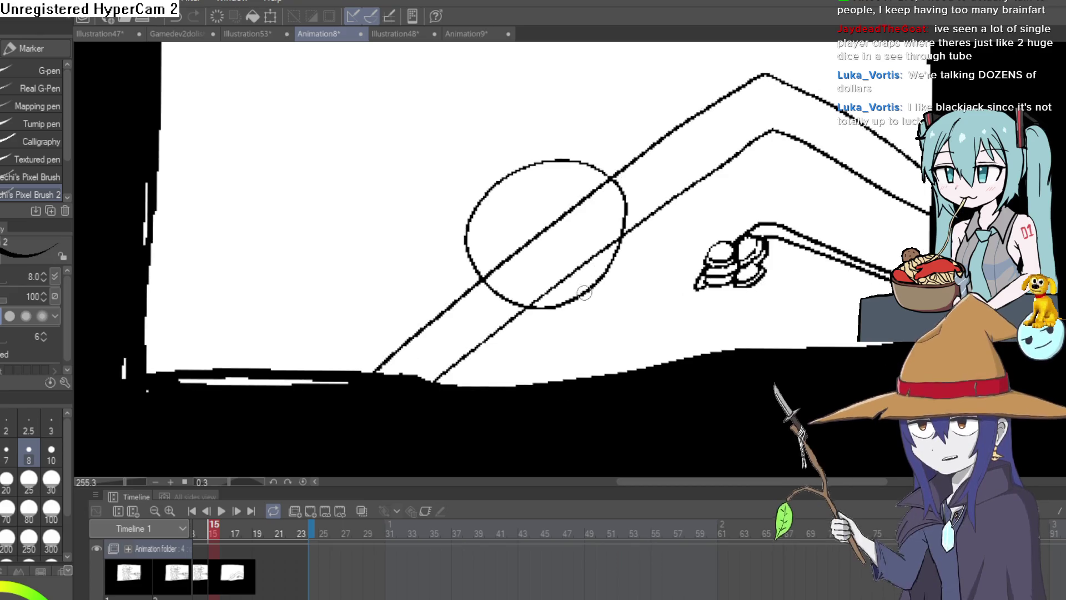
mouse_move(577, 298)
left_mouse_down()
mouse_move(630, 267)
mouse_move(675, 265)
left_mouse_up()
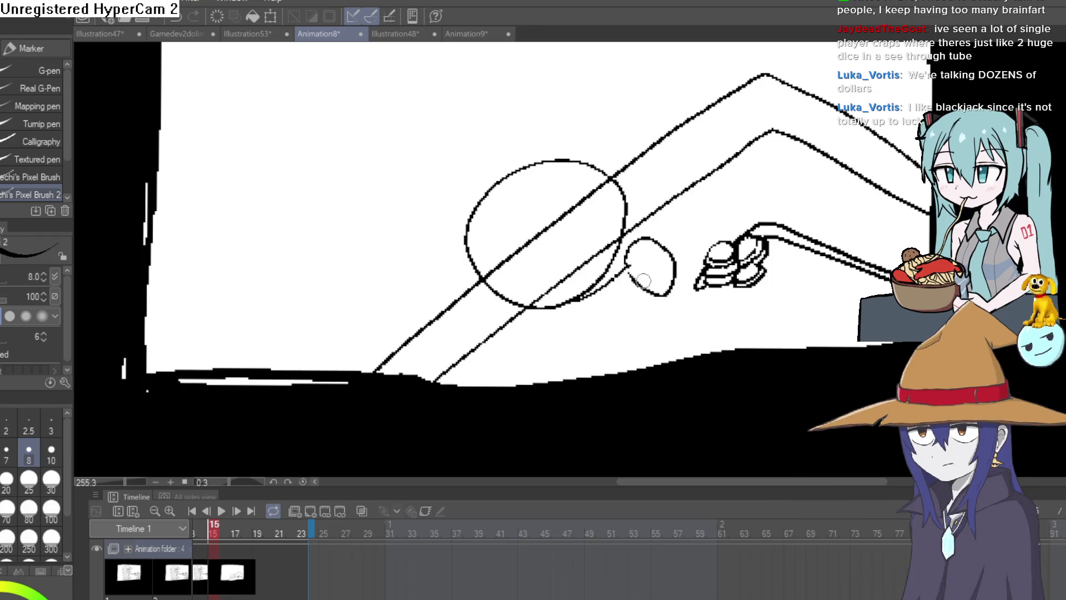
left_click_drag(581, 331, 481, 289)
left_click_drag(656, 230, 643, 251)
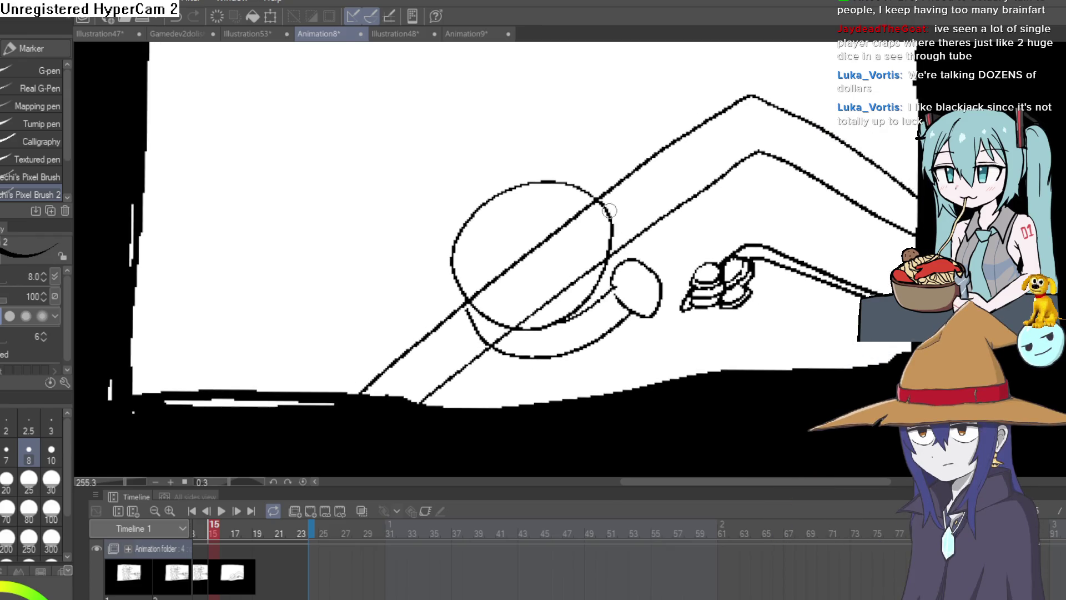
mouse_move(609, 211)
left_mouse_down()
mouse_move(644, 226)
mouse_move(704, 183)
left_mouse_up()
key("ctrl+z")
key("ctrl+z")
key("ctrl+z")
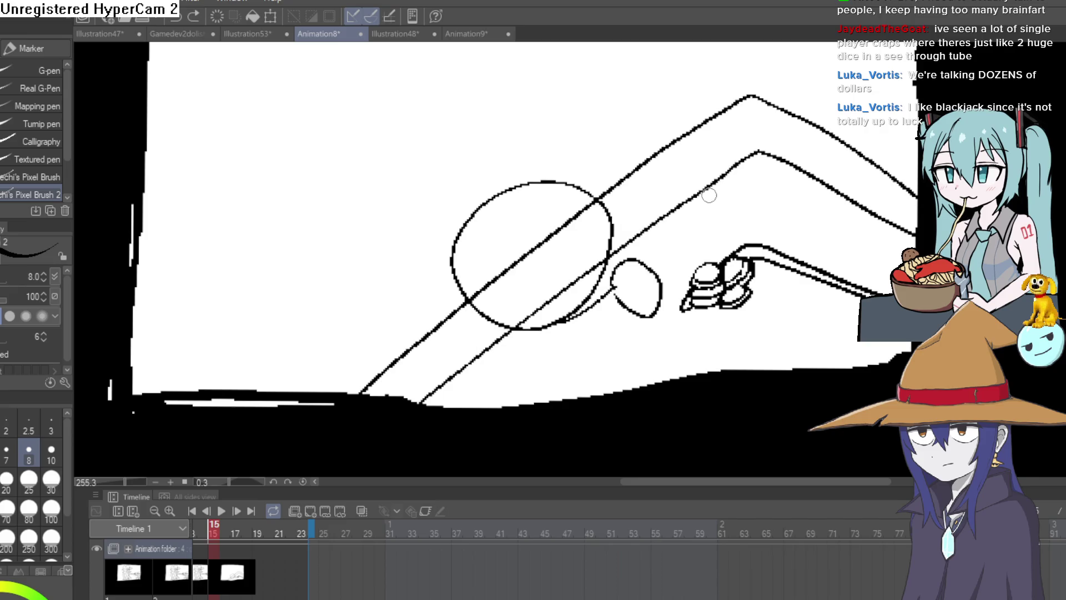
key("ctrl+z")
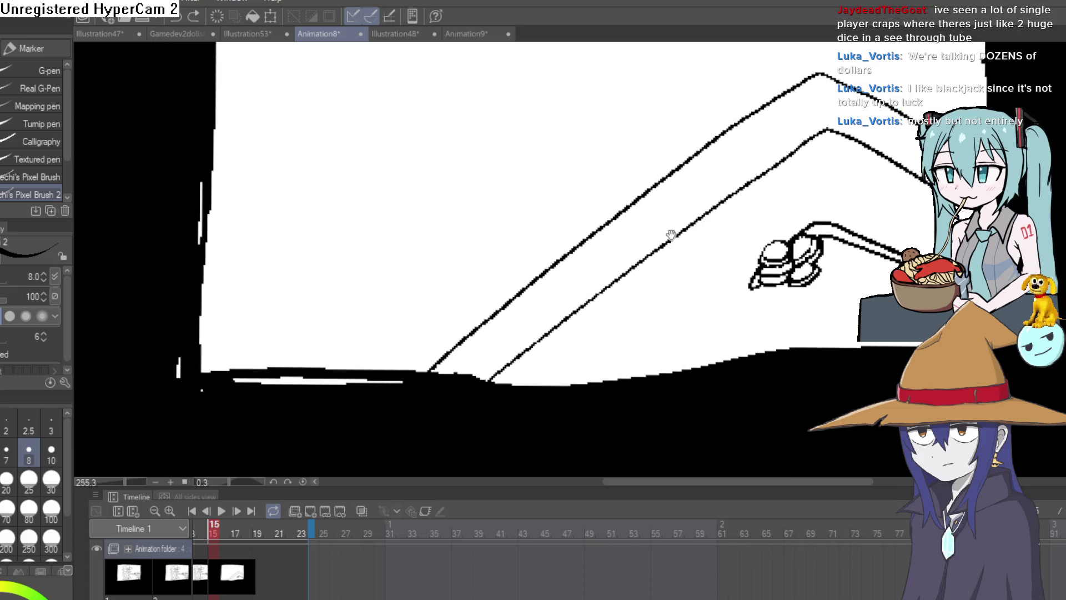
scroll(673, 231, "down", 4)
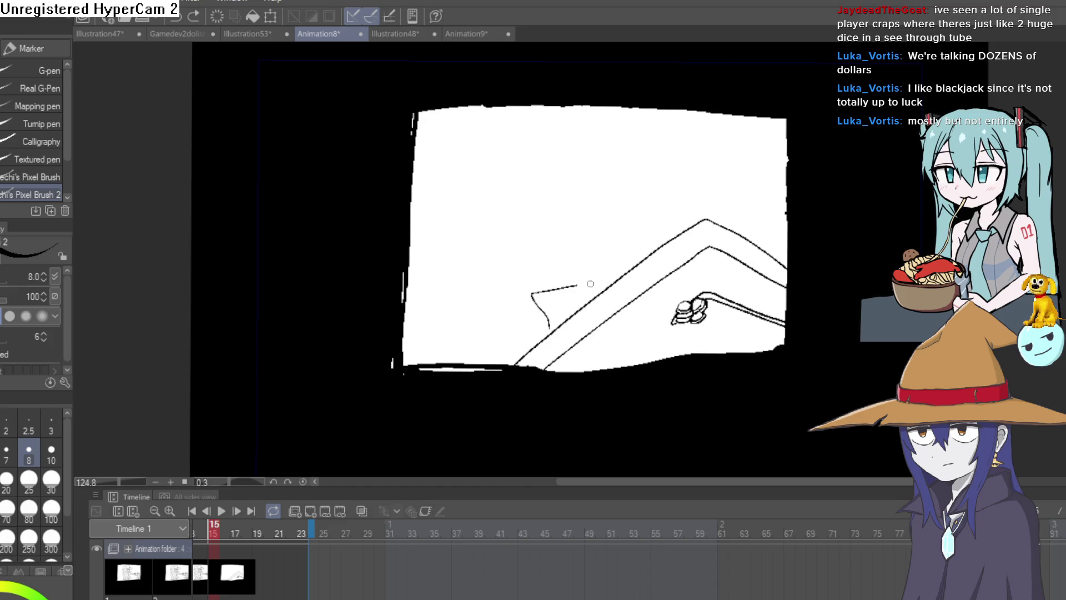
- Extend the short stroke and redraw the figure's head as a larger rounded outline
left_click_drag(578, 285, 587, 303)
scroll(588, 299, "up", 5)
left_click_drag(500, 301, 628, 188)
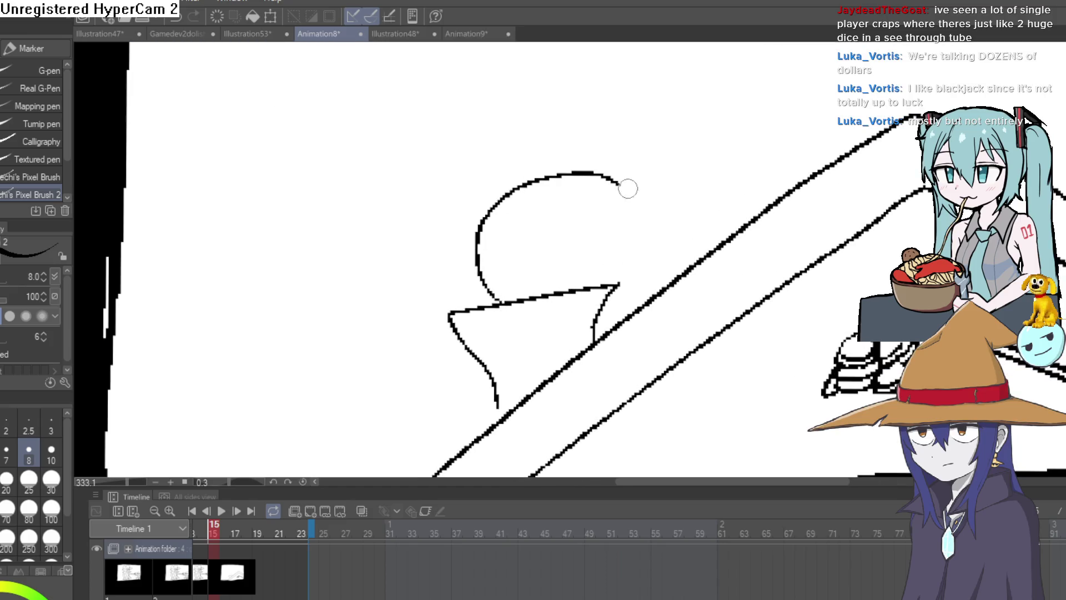
key("ctrl+z")
mouse_move(503, 301)
left_mouse_down()
mouse_move(481, 302)
mouse_move(659, 183)
mouse_move(612, 305)
left_mouse_up()
- Draw a short line and the hat band across the head, undoing the brim and dome strokes
mouse_move(485, 263)
left_mouse_down()
mouse_move(672, 242)
mouse_move(674, 169)
mouse_move(658, 179)
left_mouse_up()
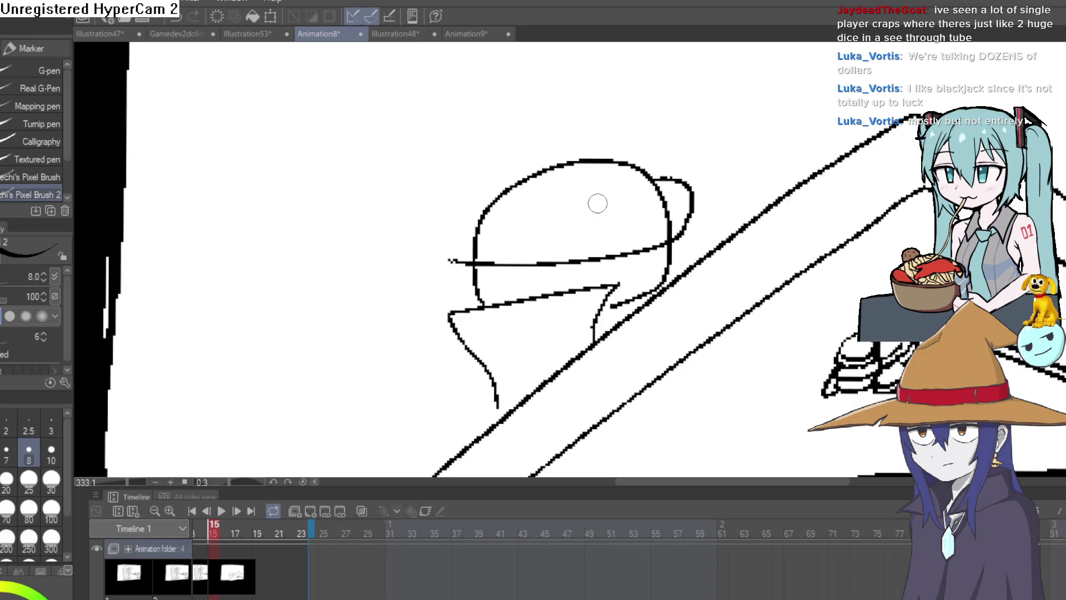
key("ctrl+z")
left_click_drag(445, 245, 535, 257)
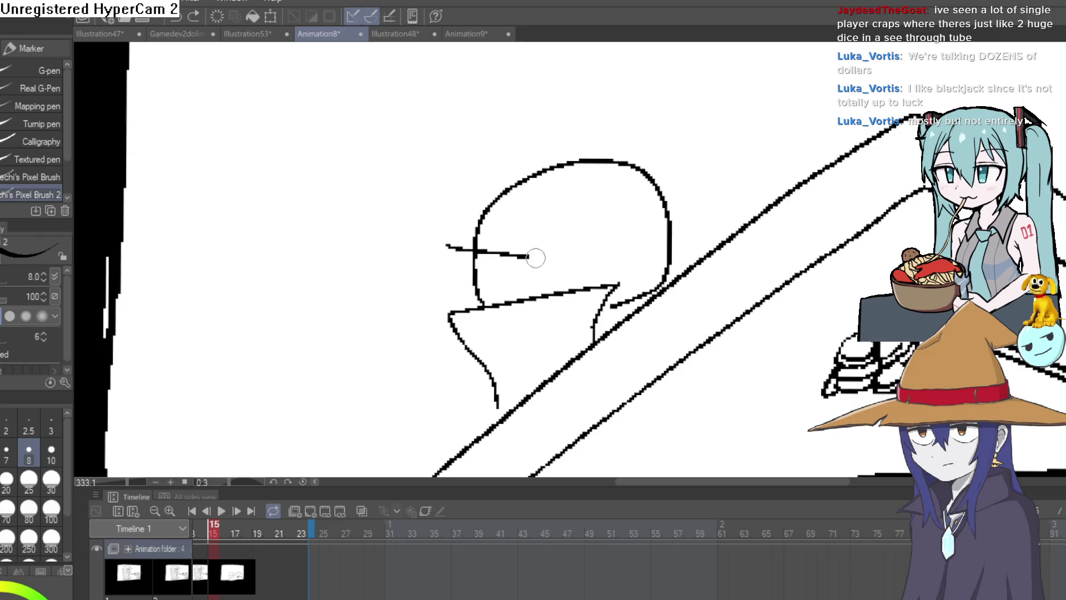
left_click_drag(653, 208, 480, 224)
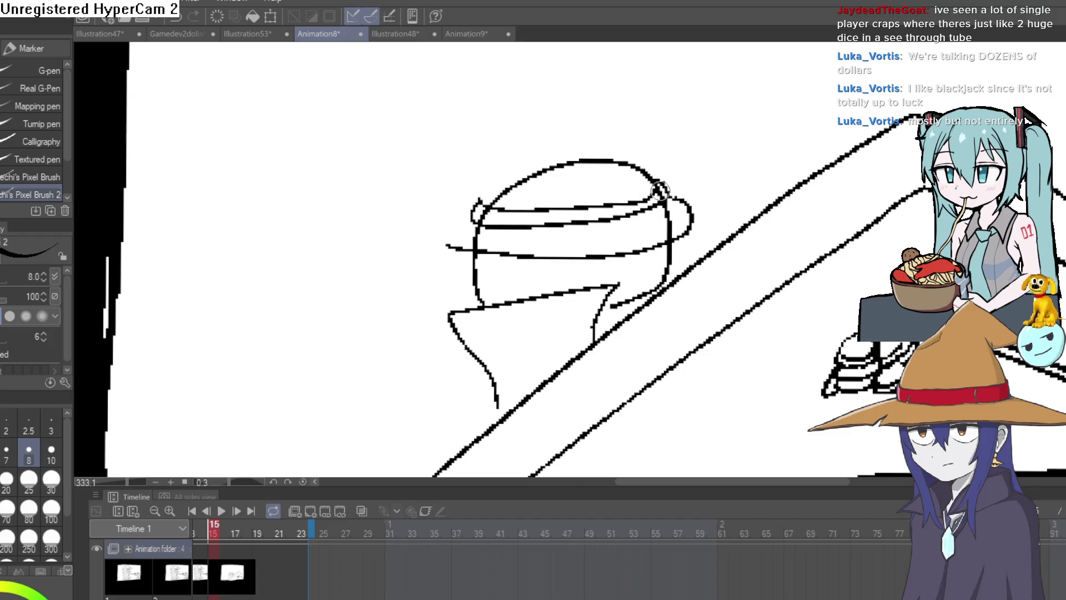
key("ctrl+z")
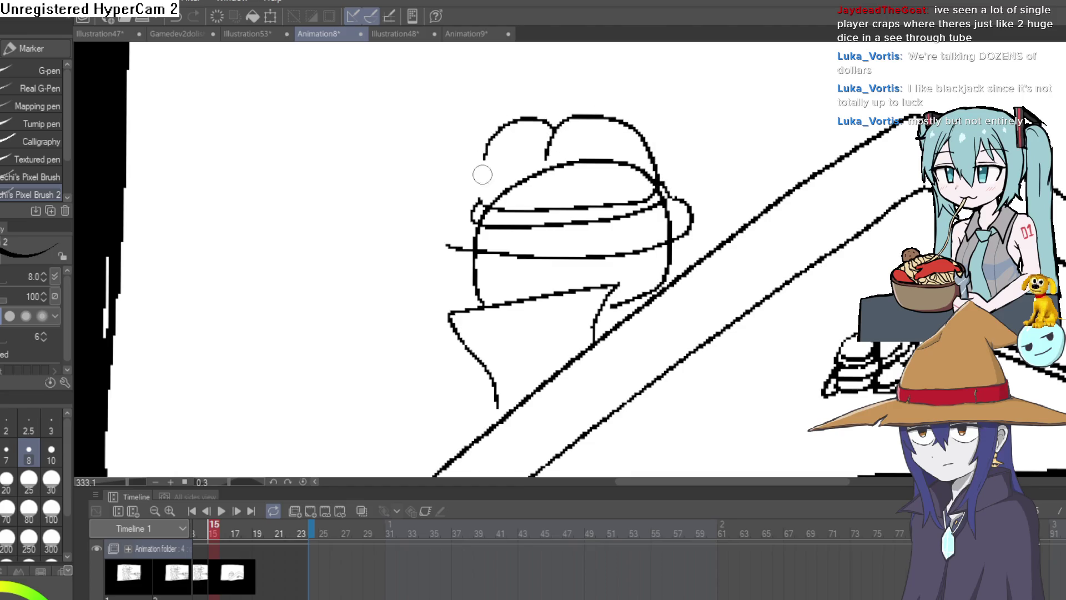
- Erase the stray arc across the head and undo the brim hook stroke
key("e")
mouse_move(538, 174)
left_mouse_down()
mouse_move(500, 186)
mouse_move(564, 162)
mouse_move(613, 168)
left_mouse_up()
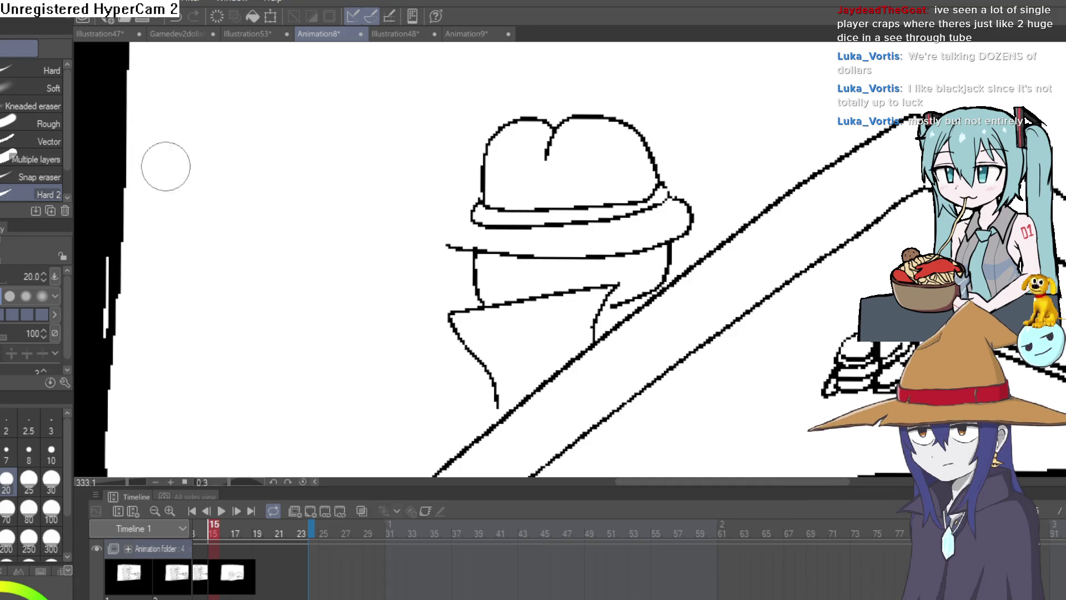
key("p")
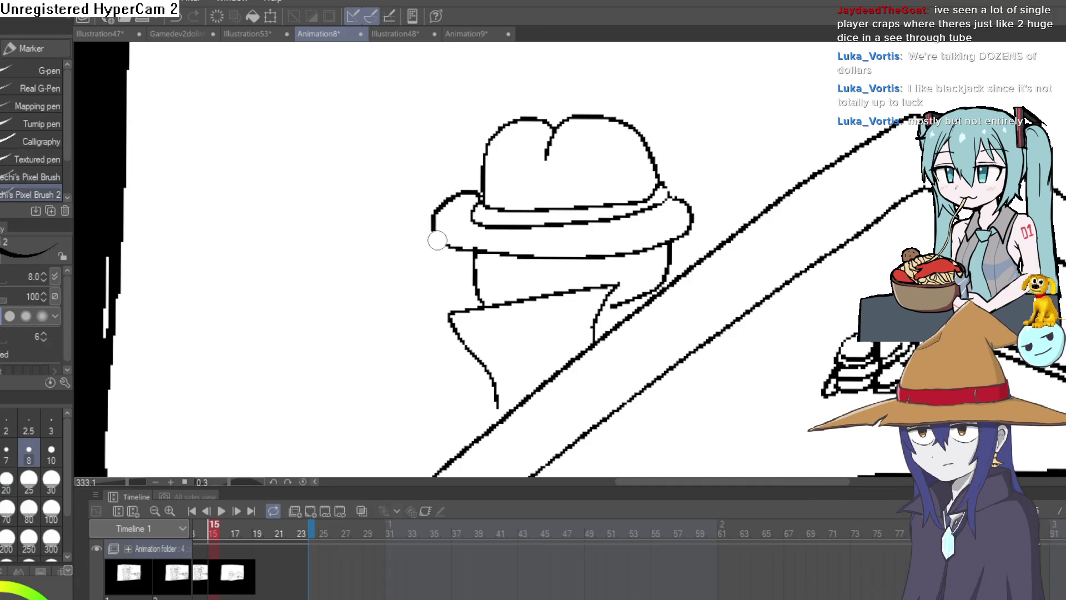
scroll(649, 303, "up", 5)
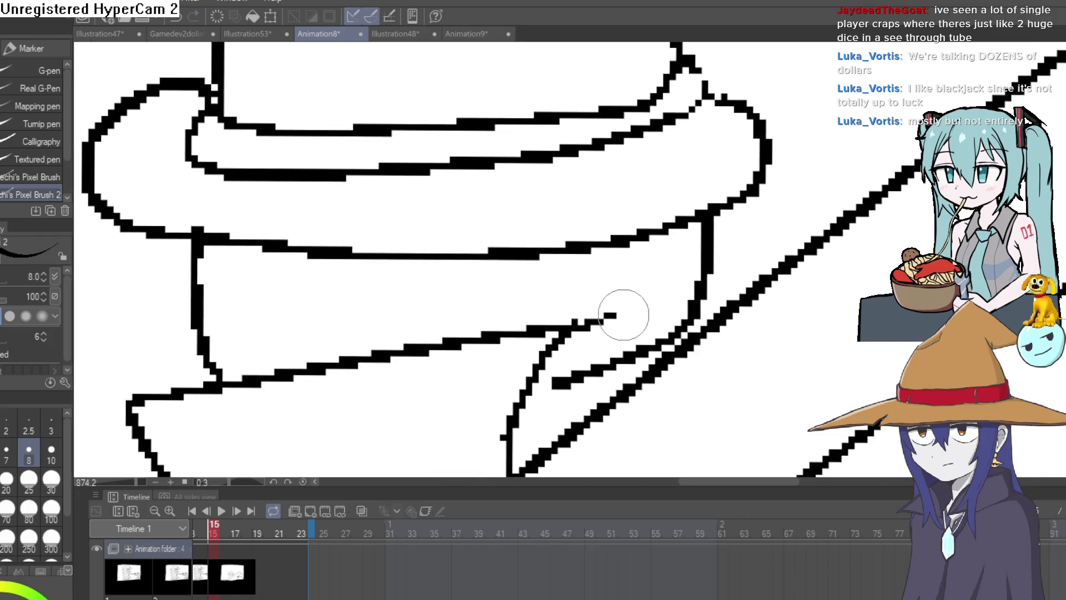
left_click_drag(623, 315, 656, 301)
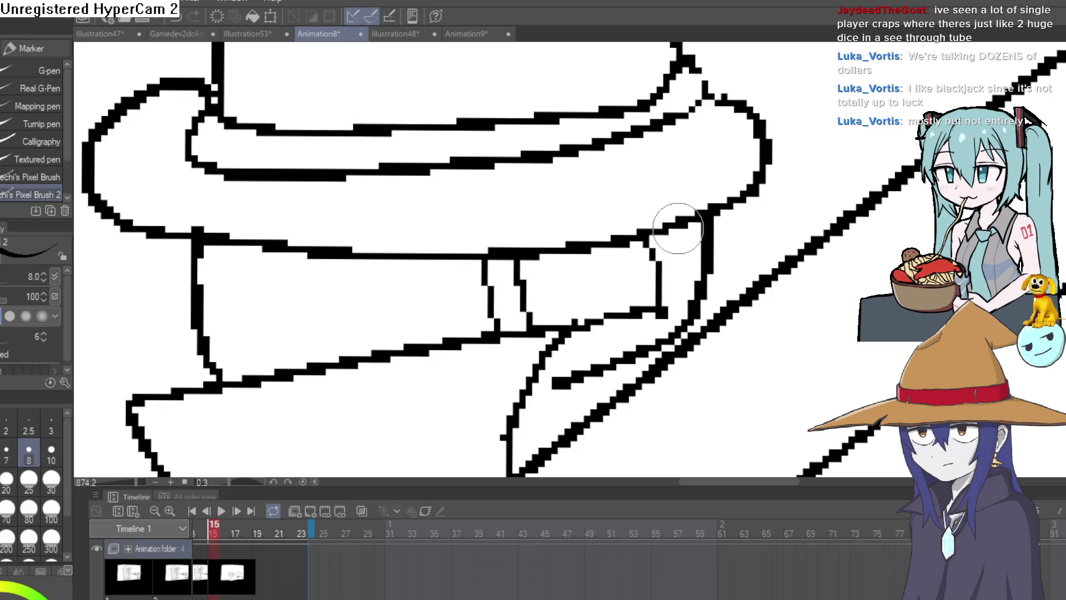
key("ctrl+z")
key("ctrl+z")
key("ctrl+z")
- Draw vertical hat band strokes between the brim lines
left_click_drag(489, 276, 490, 338)
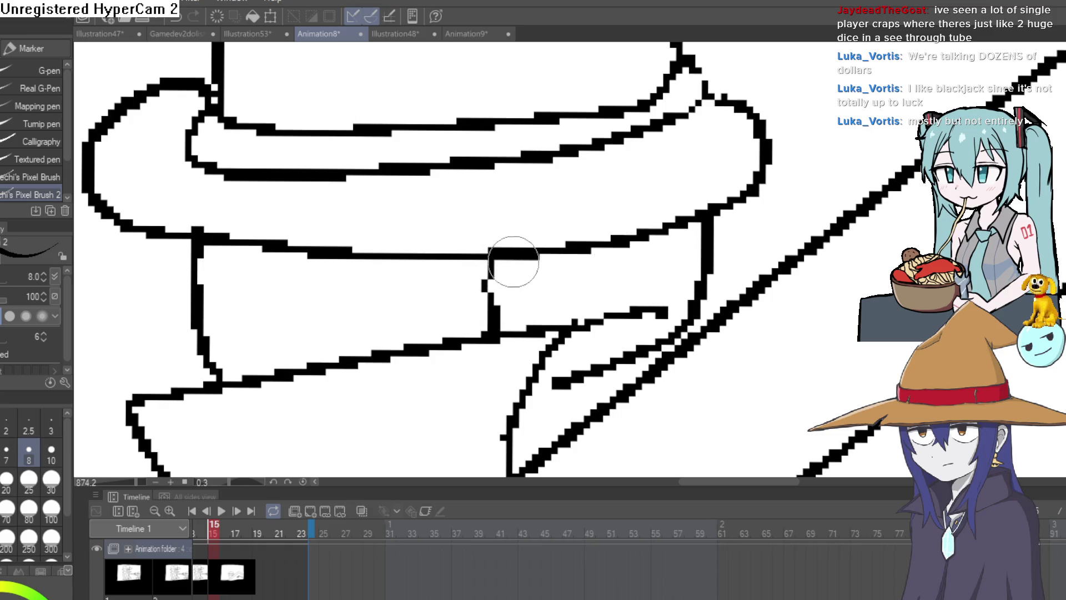
left_click_drag(512, 257, 525, 338)
left_click_drag(644, 242, 652, 314)
mouse_move(679, 225)
left_mouse_down()
mouse_move(685, 296)
mouse_move(764, 312)
mouse_move(672, 258)
left_mouse_up()
- Erase the stray line beside the glasses and extend the glasses line up to the right
scroll(651, 322, "down", 5)
key("e")
scroll(672, 259, "up", 5)
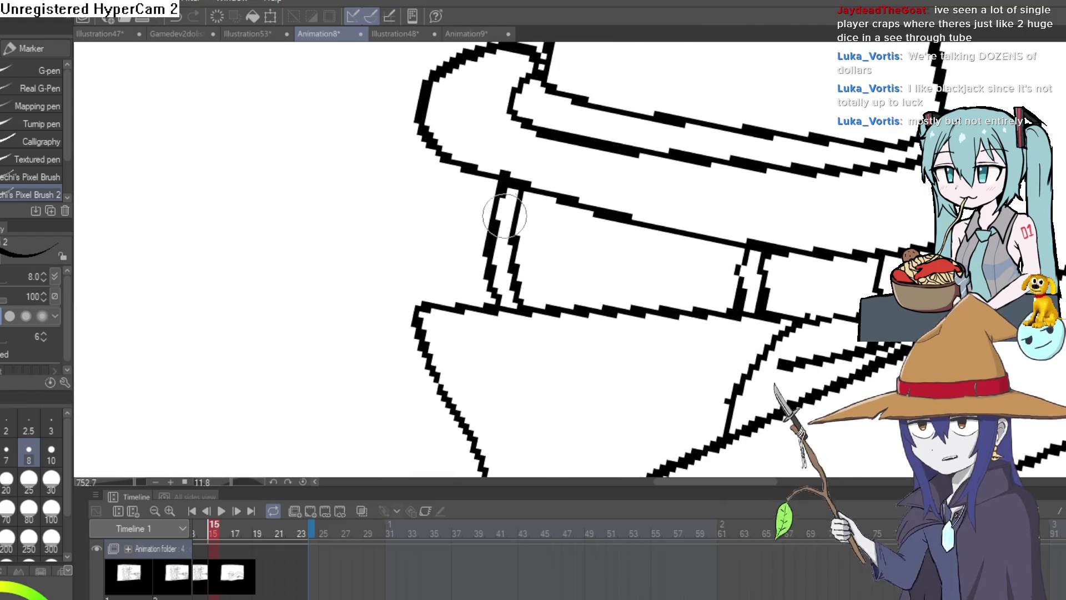
left_click_drag(496, 197, 493, 238)
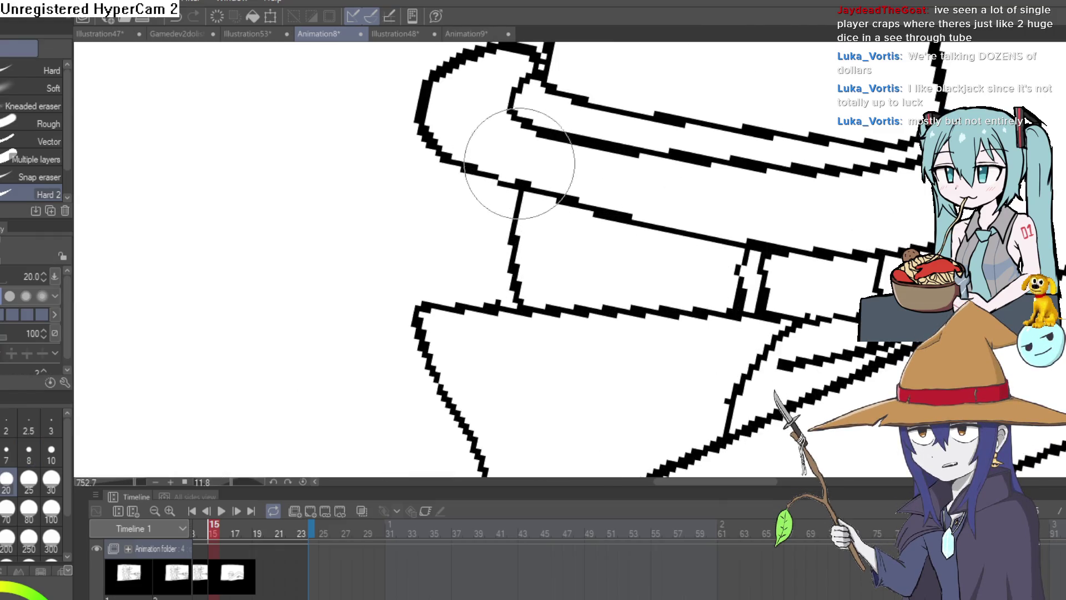
key("p")
scroll(831, 143, "up", 4)
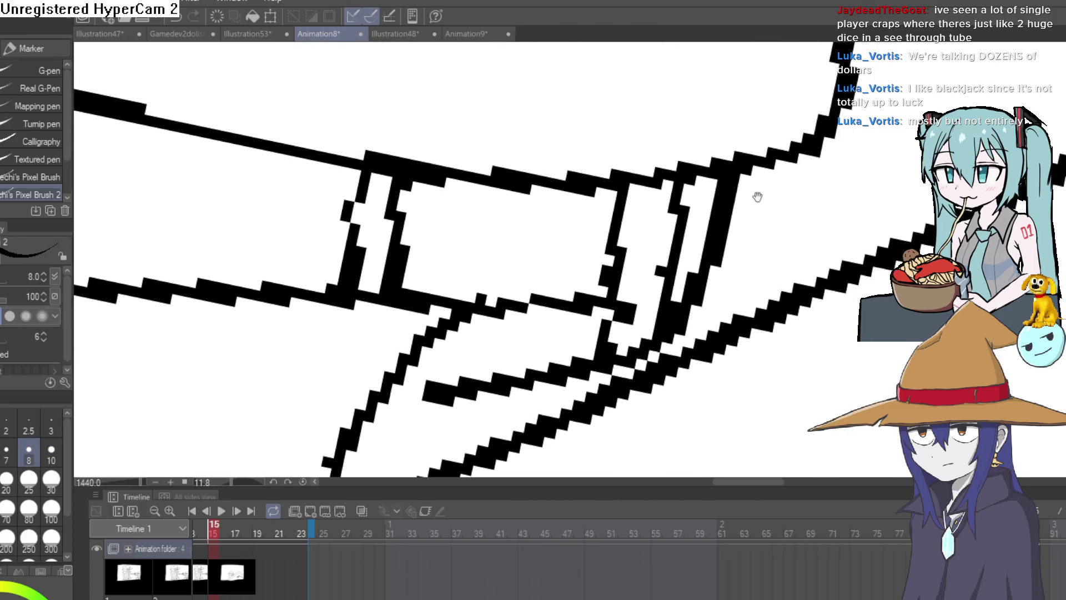
left_click_drag(831, 144, 1036, 82)
scroll(926, 225, "down", 6)
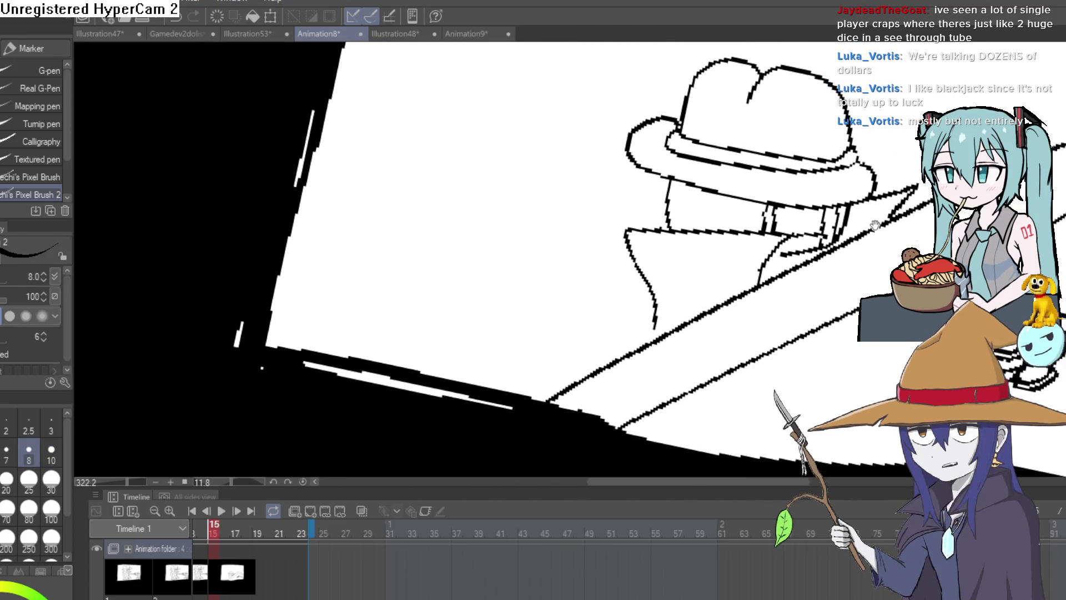
scroll(776, 242, "up", 5)
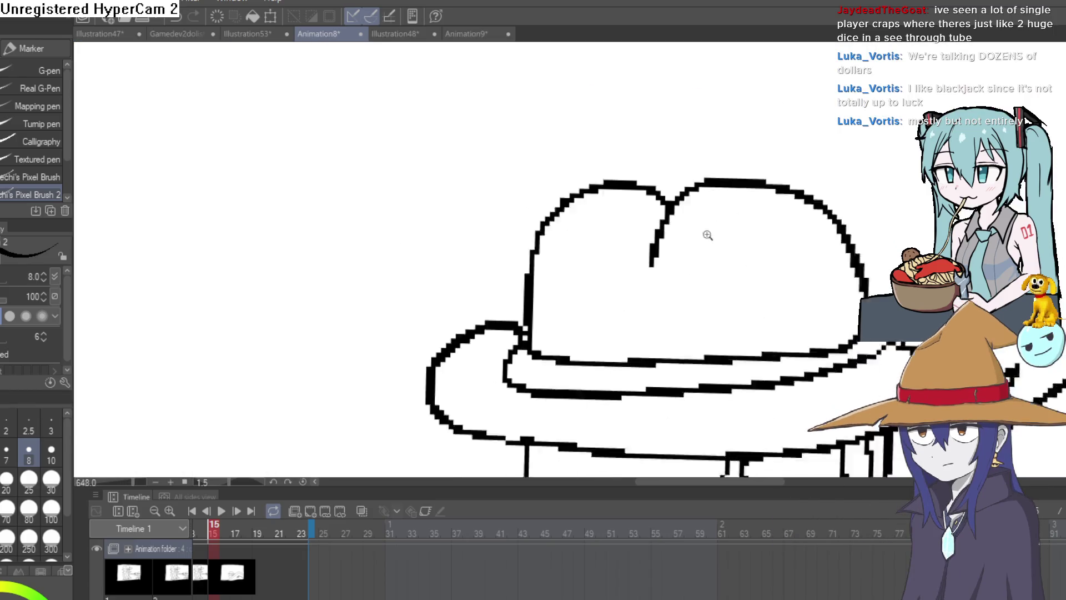
- Erase the lower end of the hat-crown crease to shorten it
key("e")
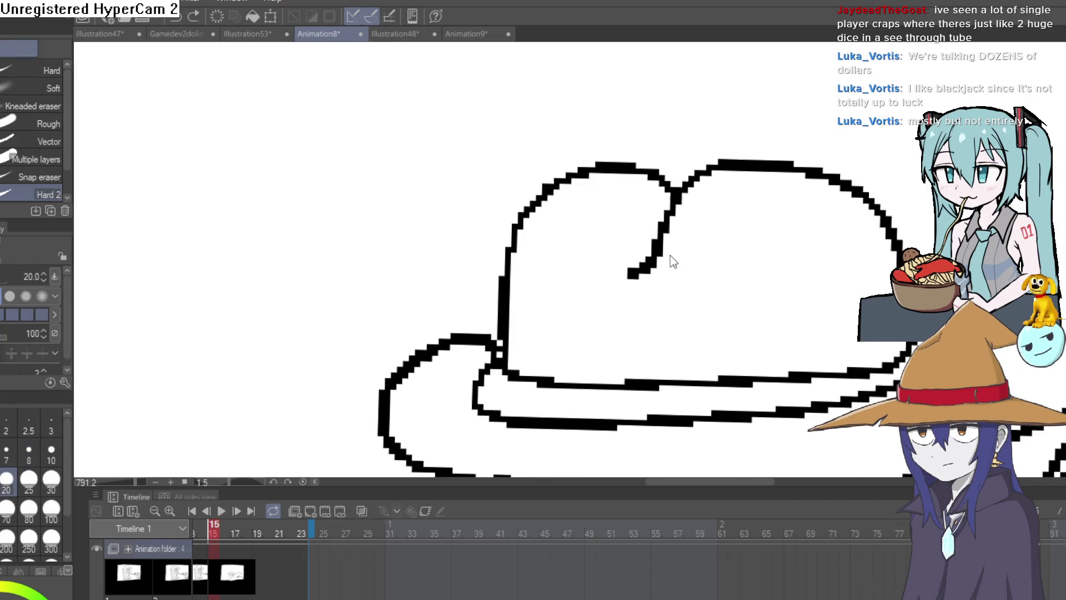
left_click_drag(638, 272, 650, 266)
scroll(691, 282, "down", 5)
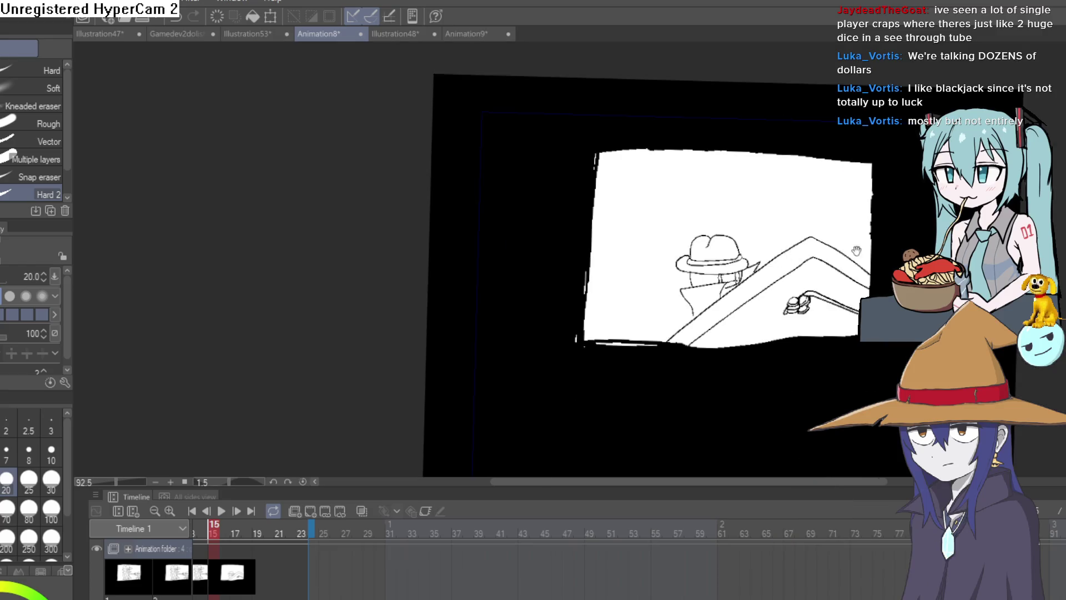
scroll(613, 211, "down", 3)
key("p")
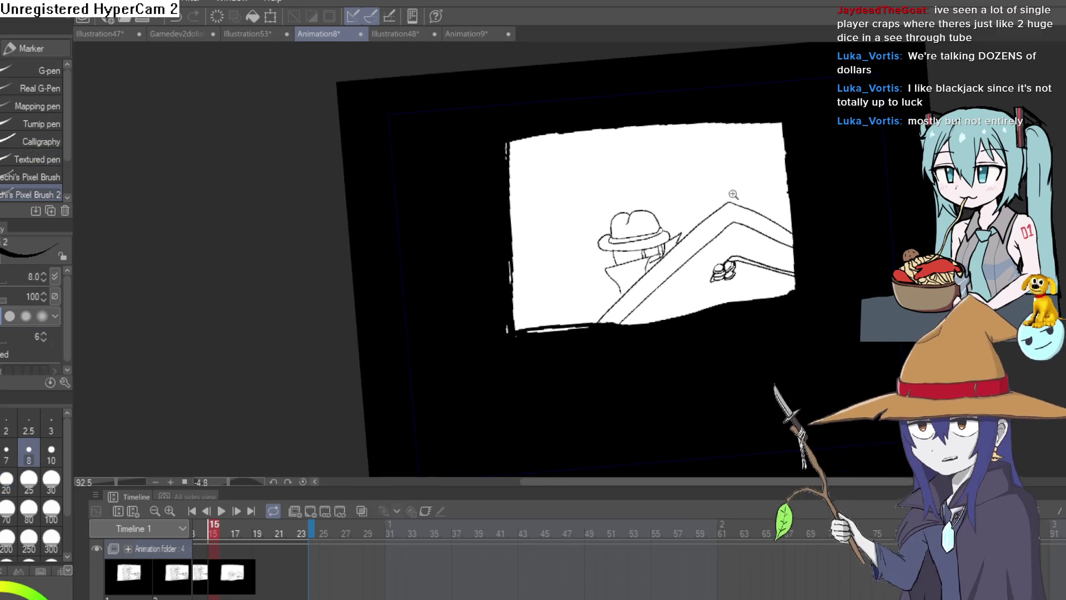
scroll(780, 240, "up", 6)
scroll(807, 202, "down", 4)
scroll(718, 234, "up", 3)
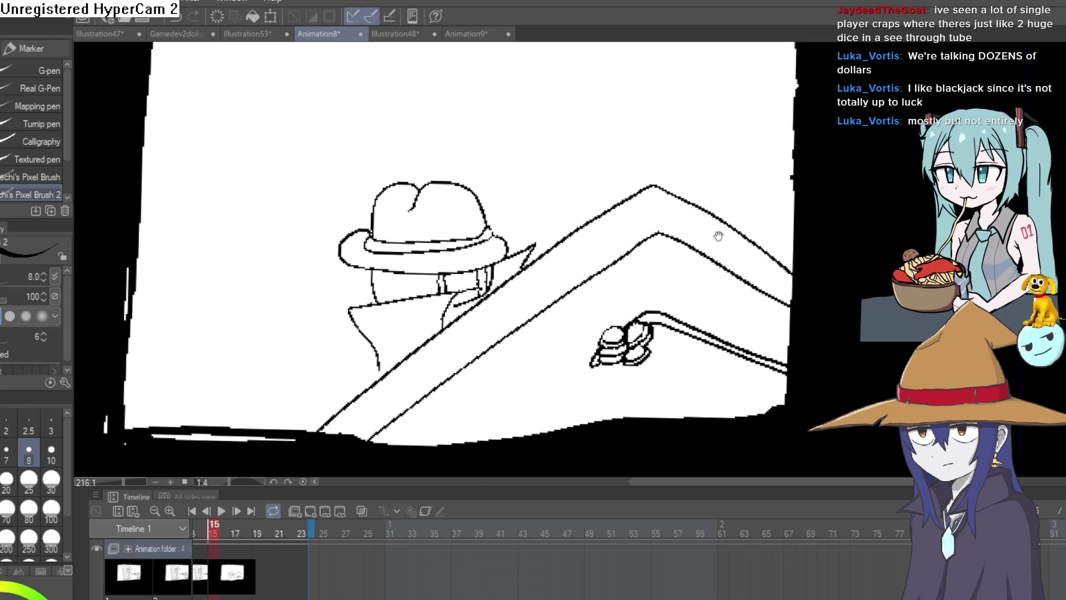
scroll(555, 239, "up", 2)
scroll(500, 226, "down", 3)
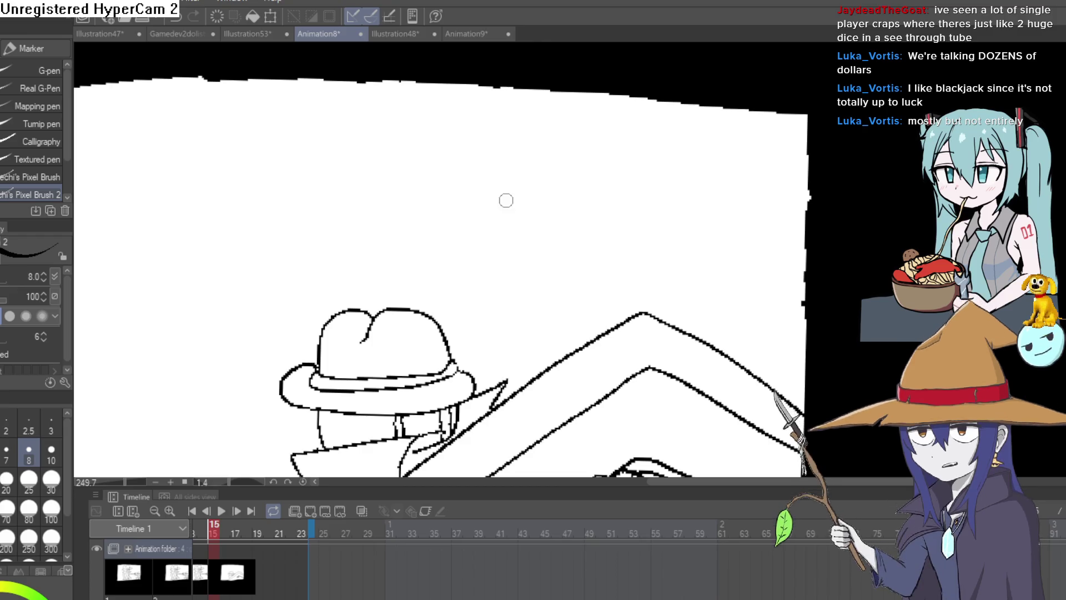
- Ink the ghost's outline, inner diagonal stroke, mouth, eye mark and little left hand
left_click_drag(497, 164, 505, 162)
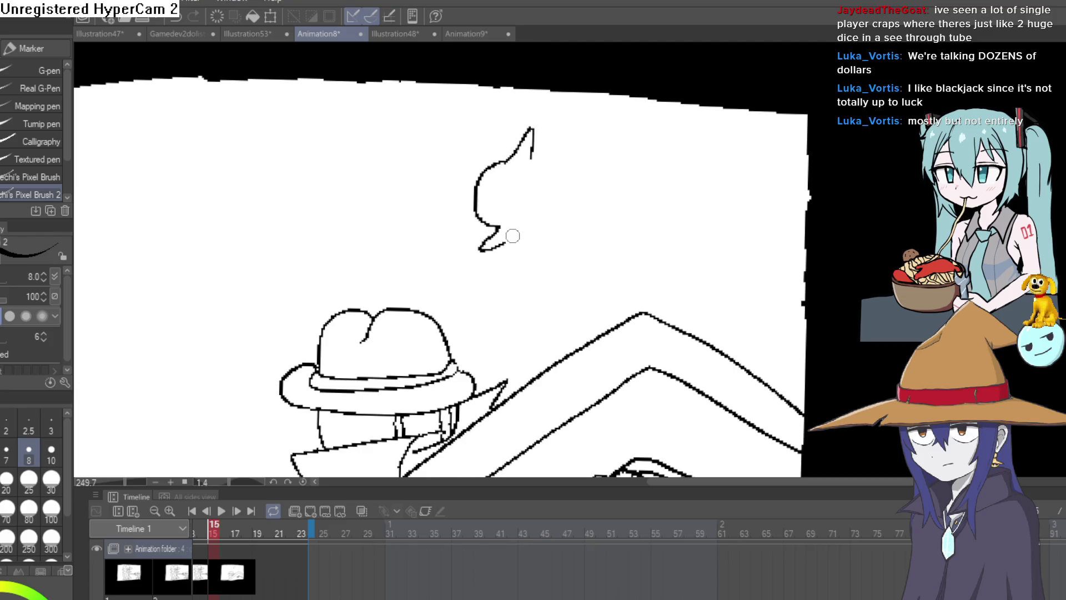
scroll(516, 197, "up", 4)
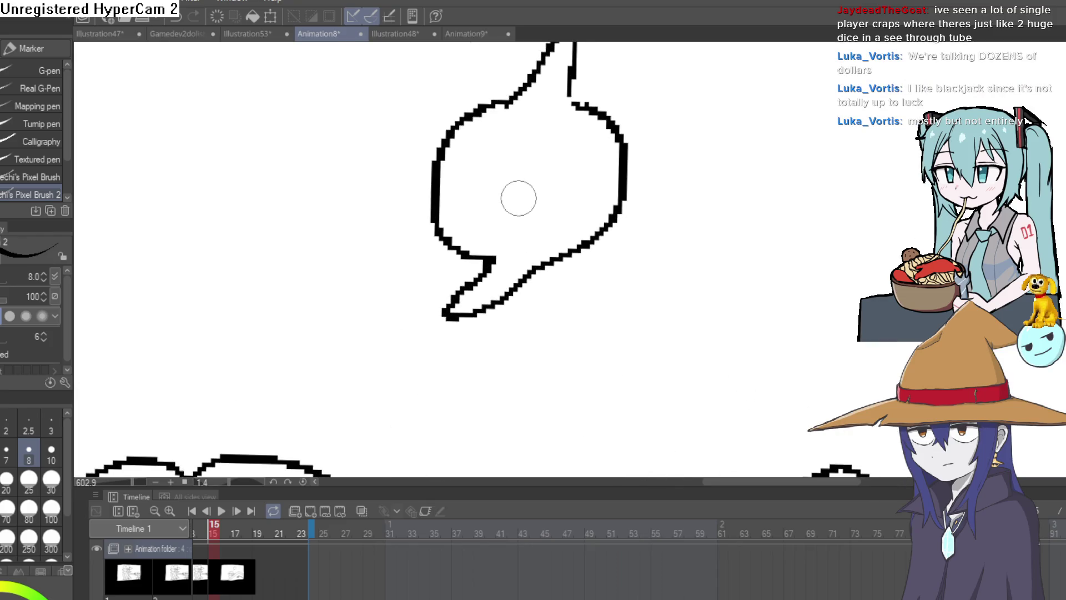
key("ctrl+z")
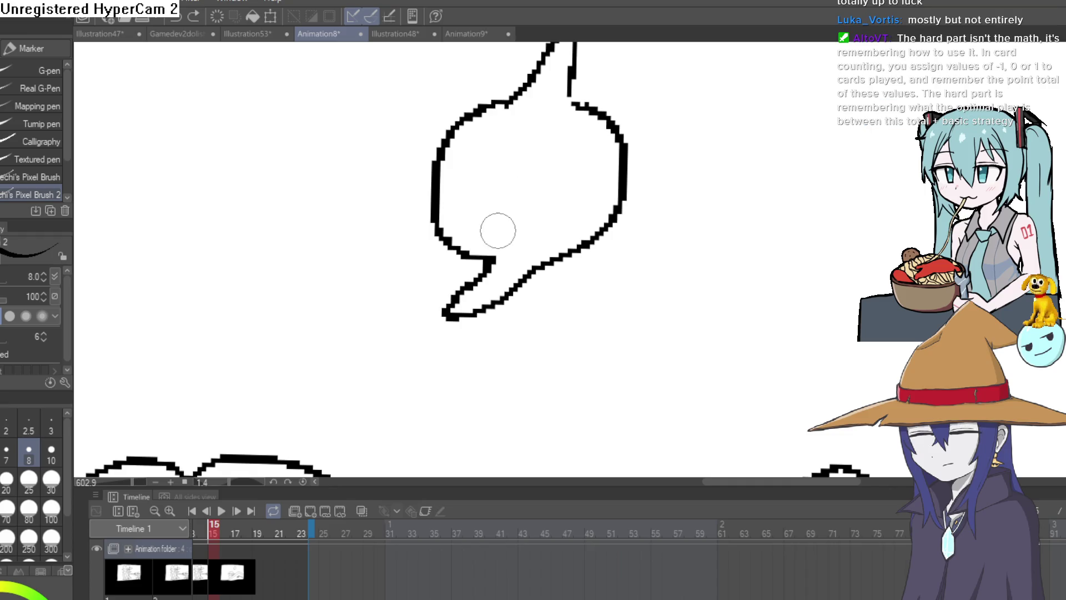
left_click_drag(498, 235, 524, 195)
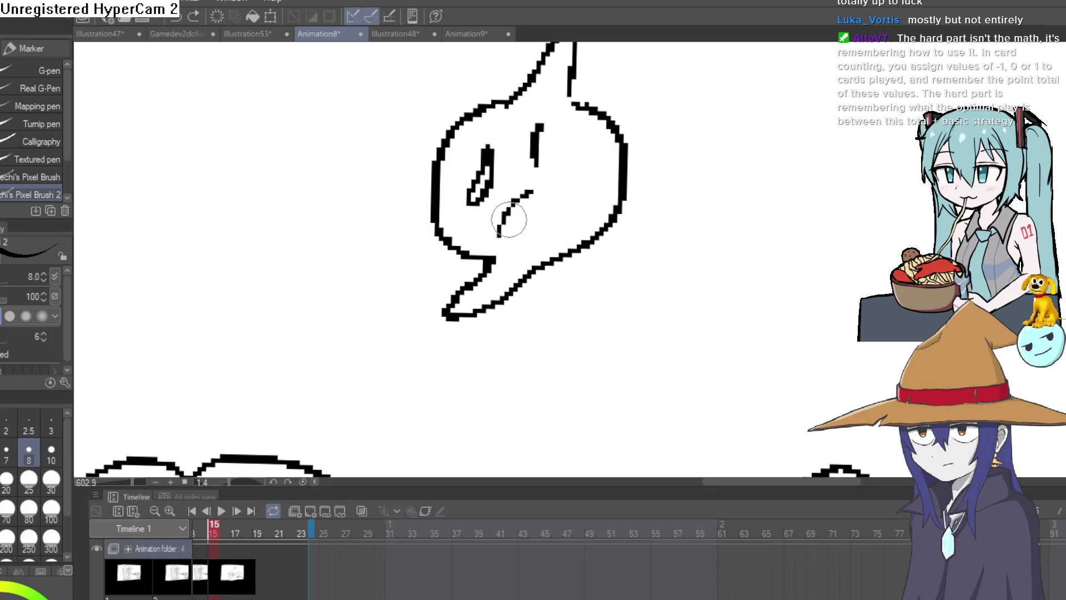
left_click_drag(485, 249, 499, 224)
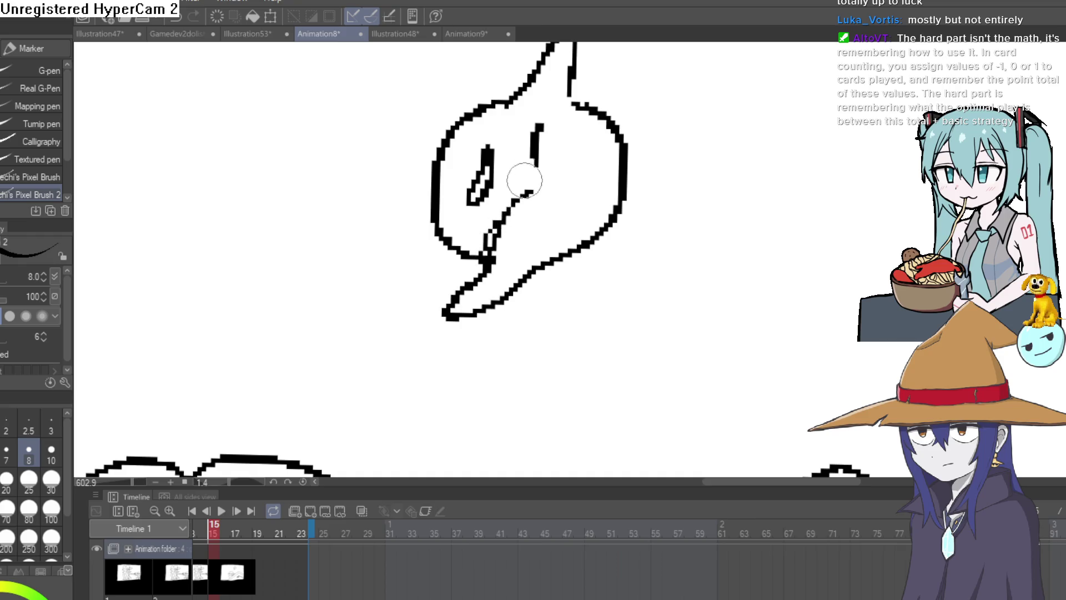
left_click_drag(524, 180, 521, 172)
scroll(543, 155, "down", 3)
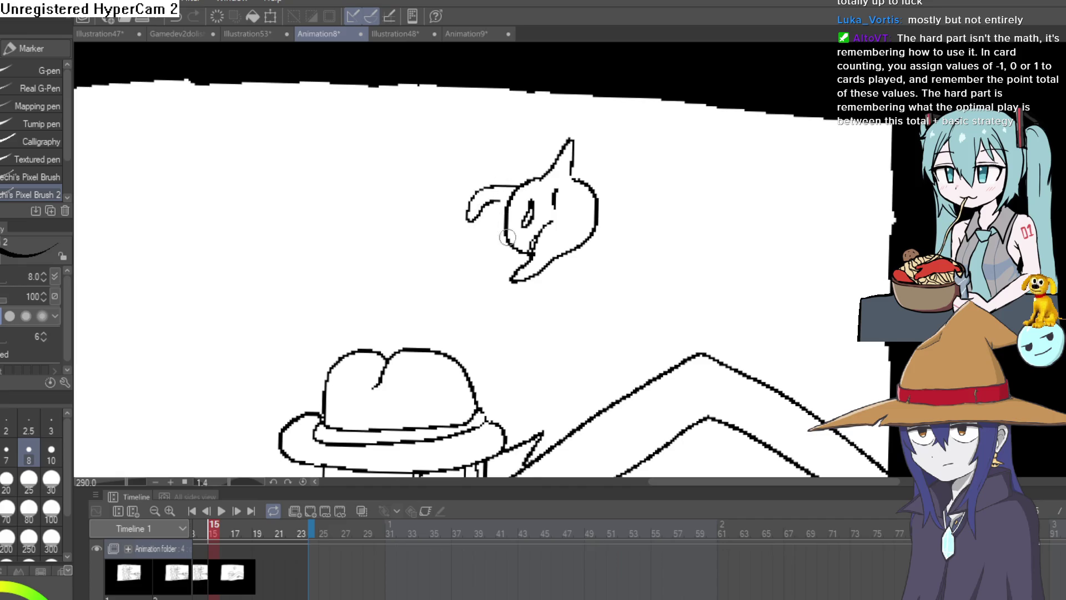
left_click_drag(497, 241, 482, 250)
left_click_drag(478, 199, 486, 223)
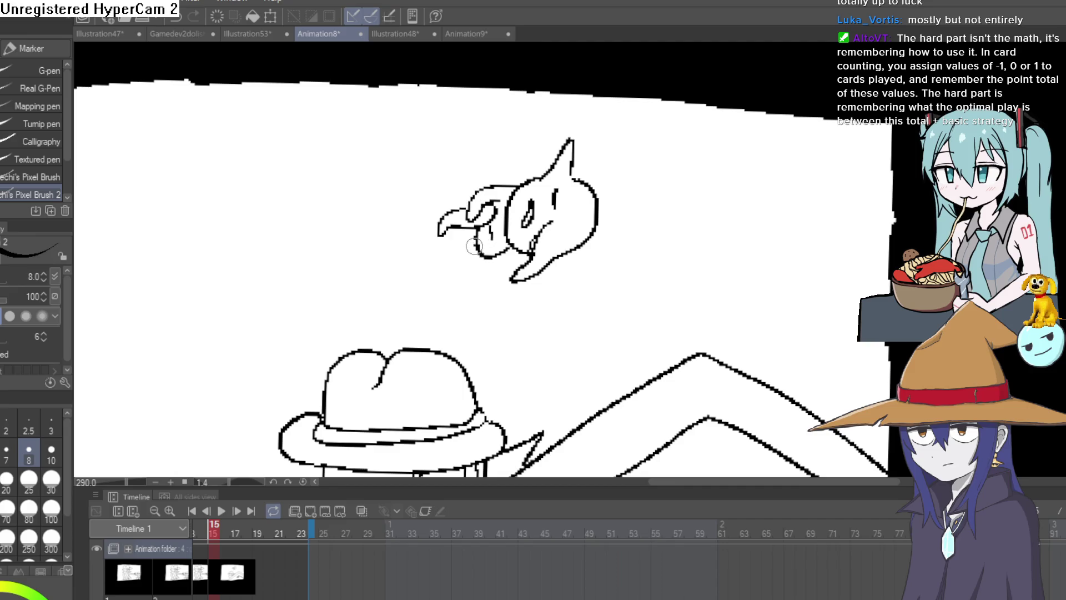
scroll(567, 188, "down", 3)
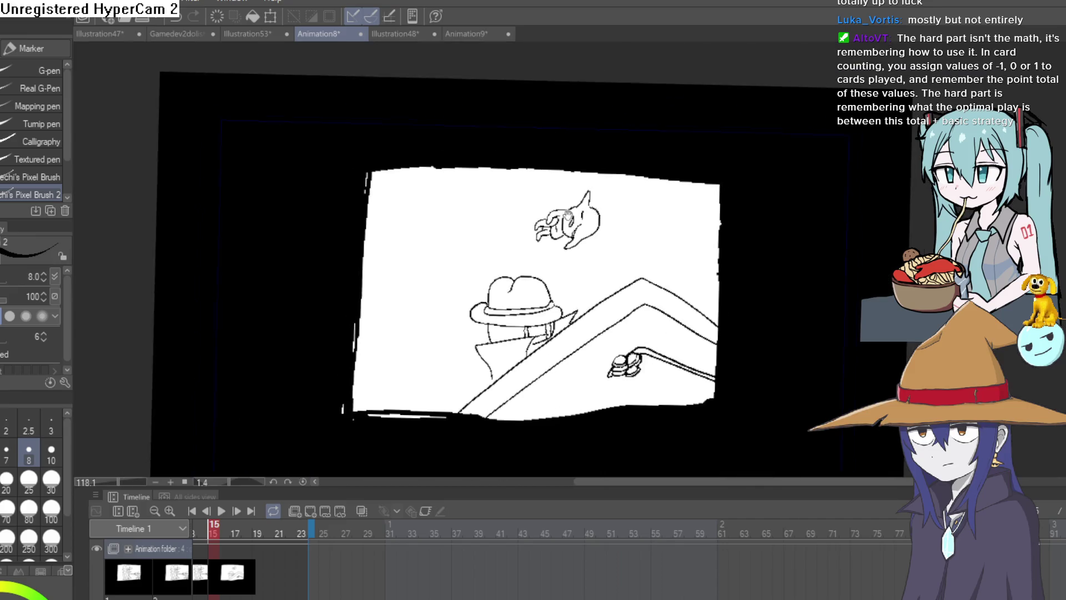
- Thicken the ghost's upper outlines and fill in its ear with heavier strokes
scroll(564, 183, "up", 6)
key("e")
scroll(578, 126, "down", 8)
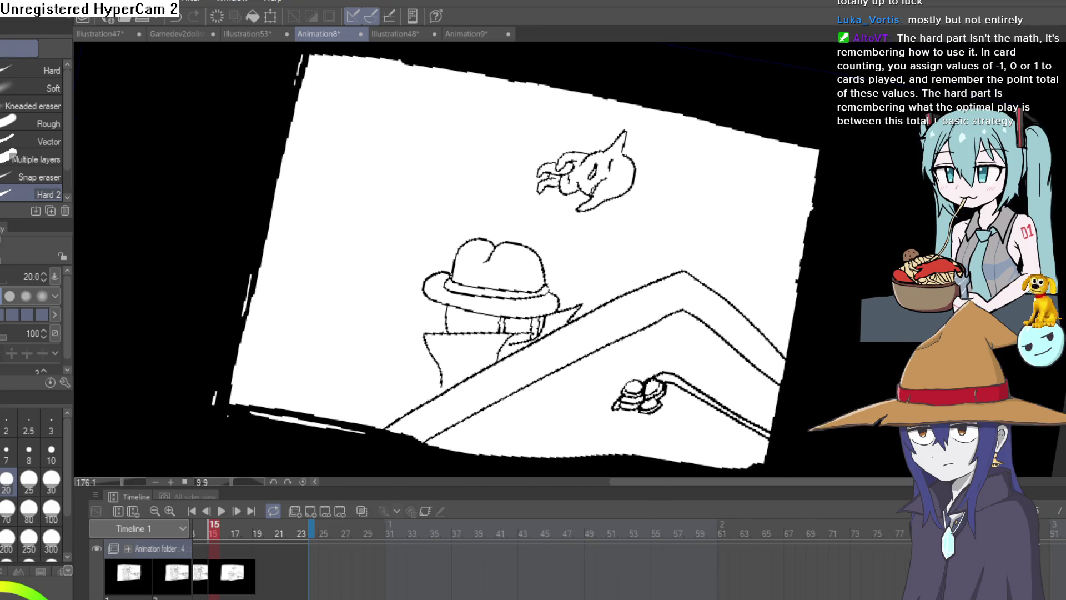
key("p")
scroll(575, 250, "up", 8)
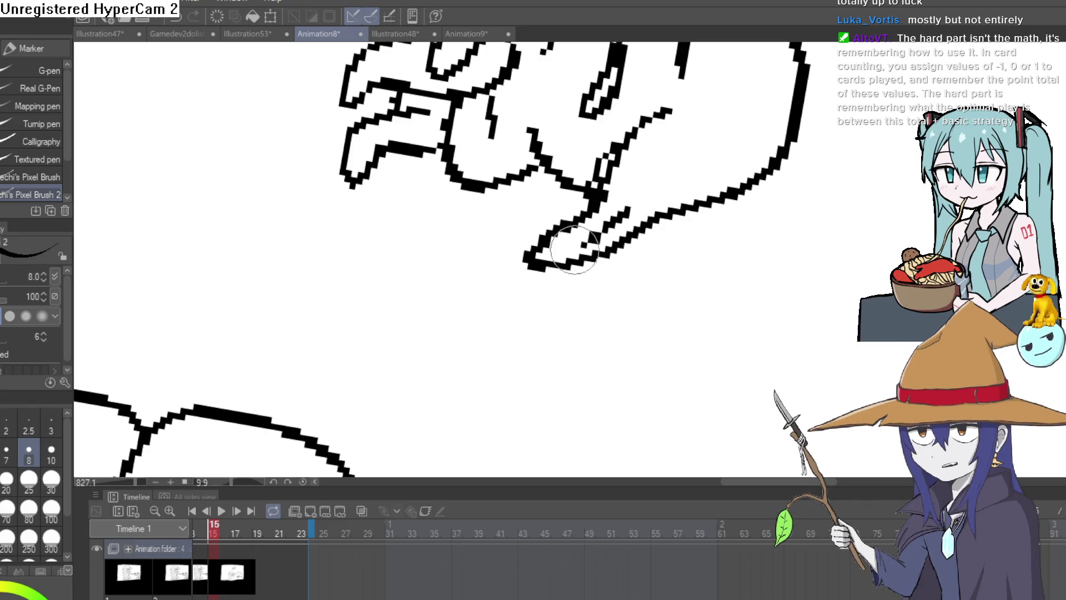
left_click_drag(574, 250, 440, 408)
mouse_move(607, 131)
left_mouse_down()
mouse_move(594, 111)
mouse_move(596, 125)
mouse_move(564, 156)
left_mouse_up()
scroll(662, 151, "down", 5)
scroll(561, 167, "up", 5)
scroll(560, 178, "down", 10)
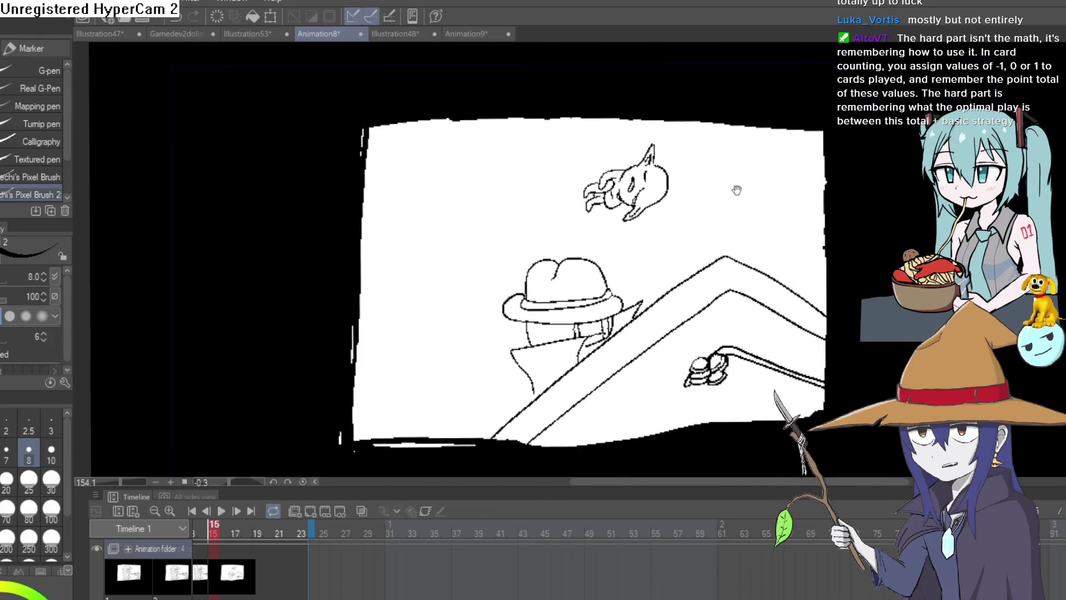
- Draw a new collar line below the cowboy's glasses and erase the old line's leftover hook
left_click_drag(737, 190, 666, 200)
scroll(570, 254, "up", 8)
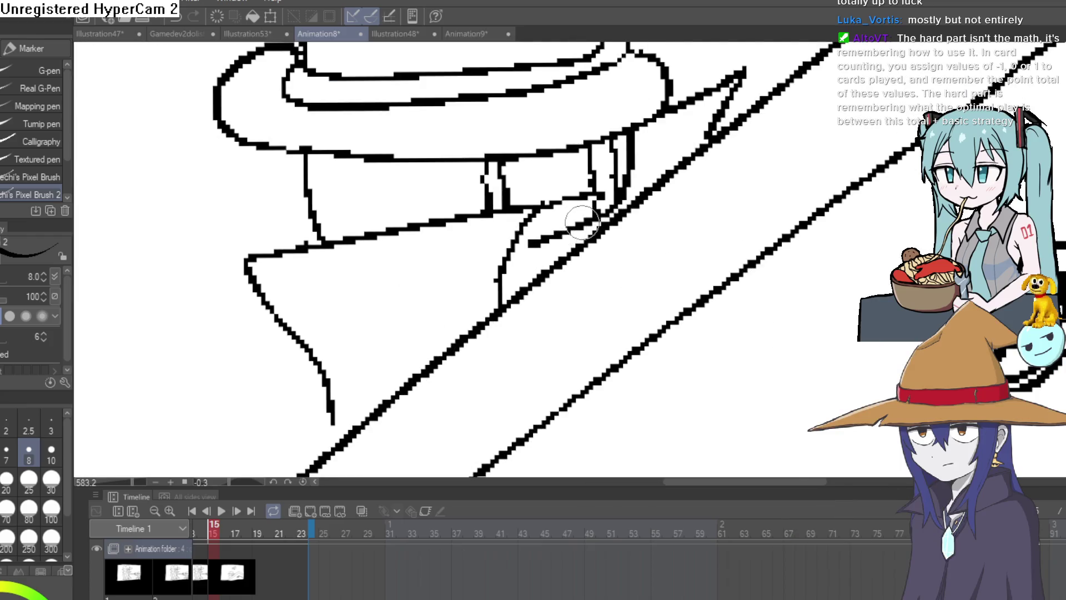
scroll(581, 222, "down", 8)
scroll(600, 205, "up", 8)
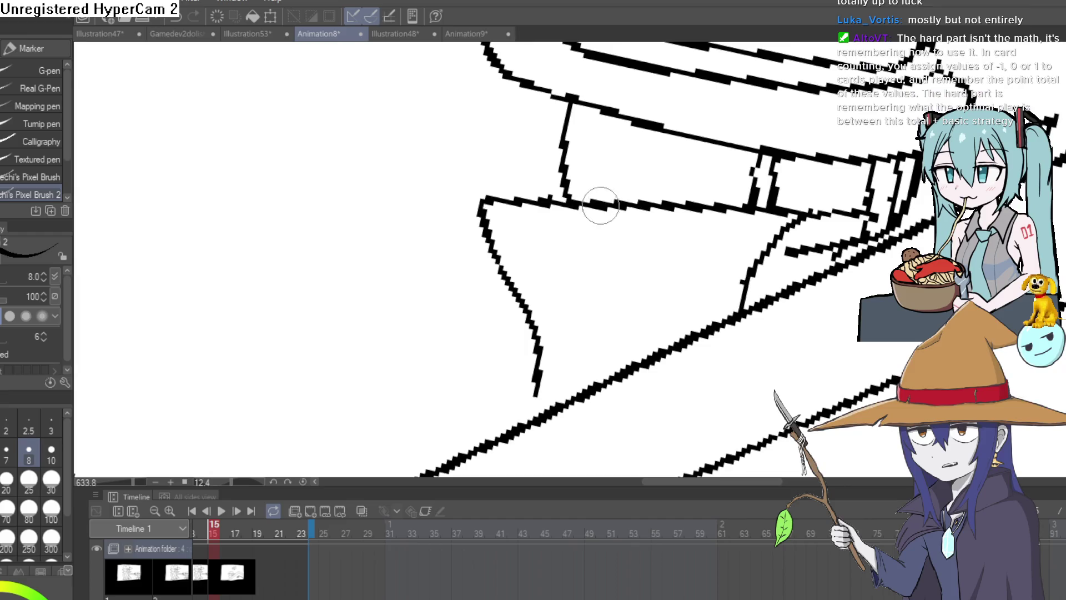
mouse_move(527, 189)
left_mouse_down()
mouse_move(561, 380)
mouse_move(528, 310)
left_mouse_up()
key("e")
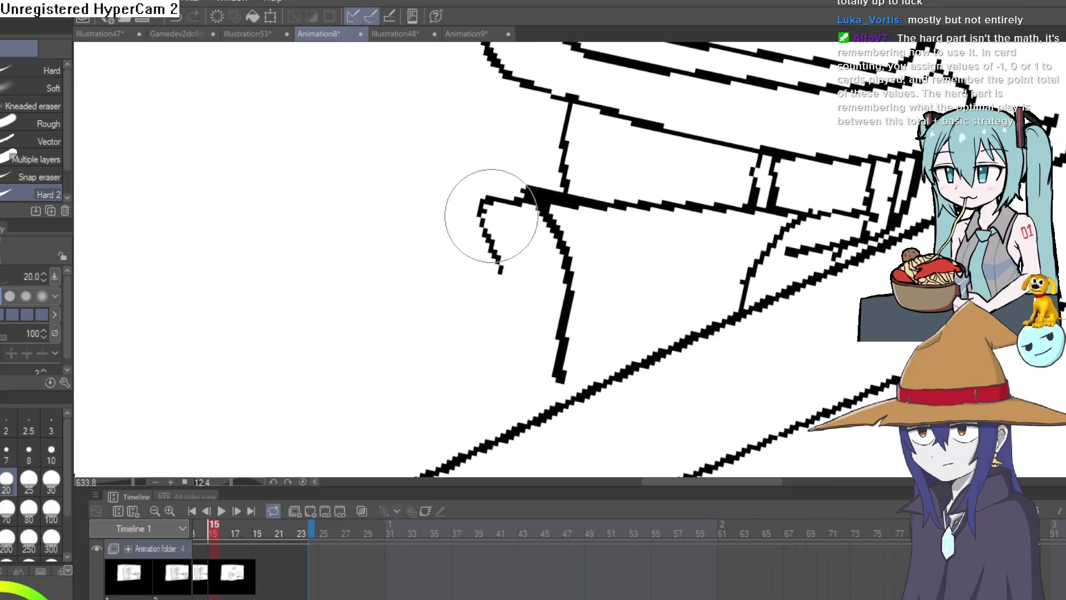
mouse_move(491, 215)
left_mouse_down()
mouse_move(505, 202)
mouse_move(797, 196)
mouse_move(737, 220)
mouse_move(752, 221)
left_mouse_up()
scroll(567, 209, "down", 8)
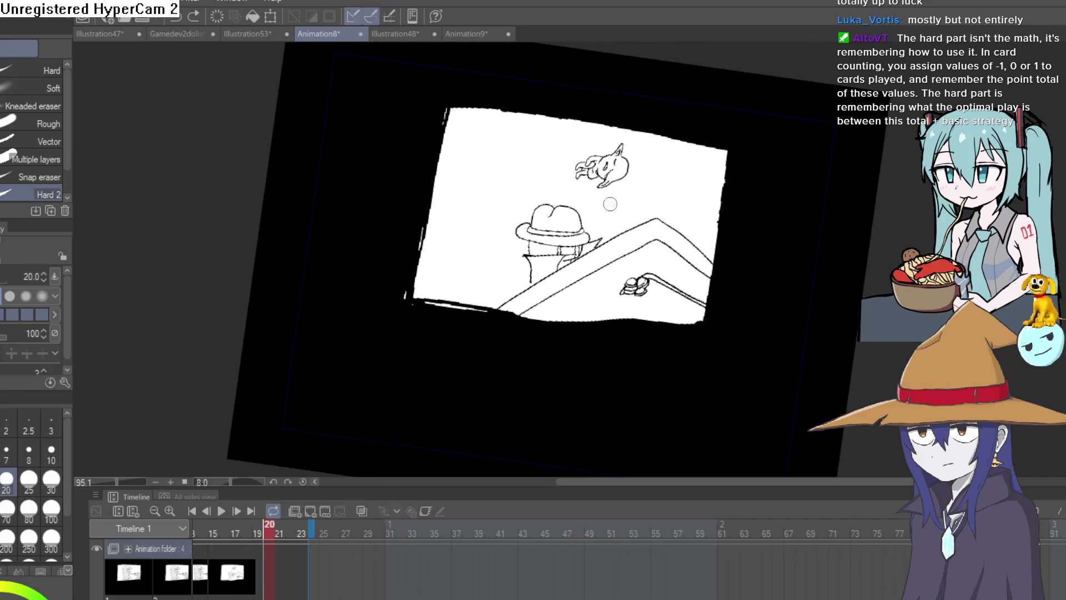
left_click_drag(610, 204, 638, 157)
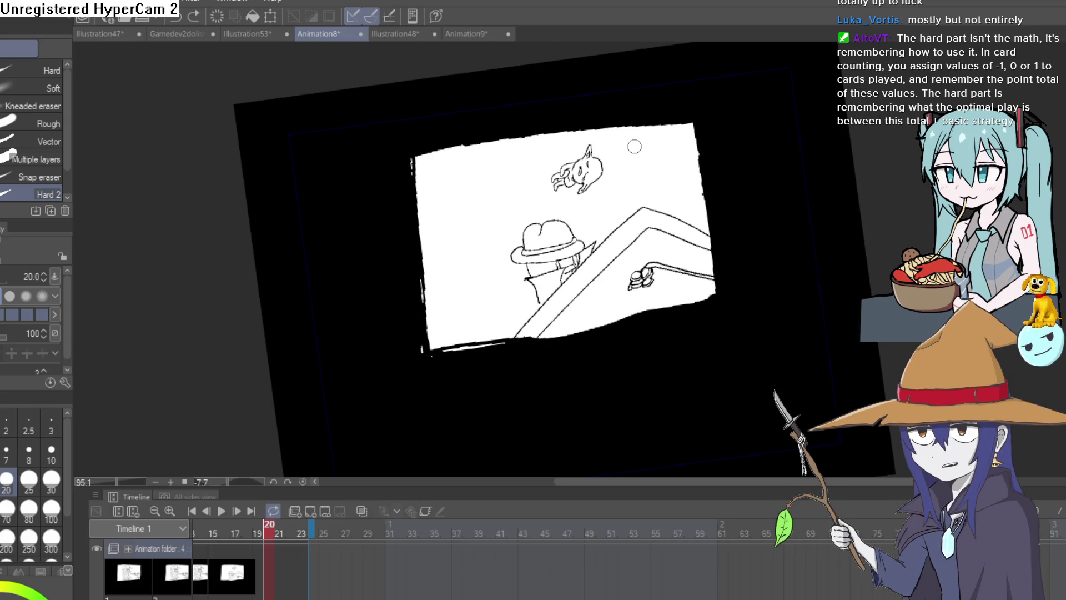
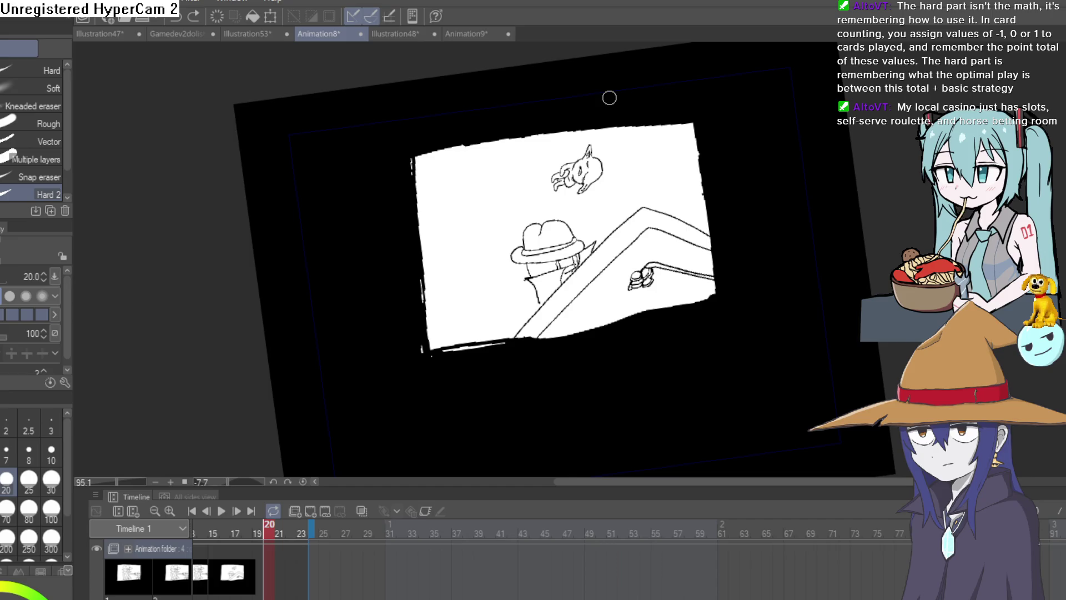
- Rotate, zoom and pan in close on the hat-and-creature drawing to inspect it
left_click_drag(609, 98, 677, 183)
scroll(704, 221, "up", 5)
scroll(733, 214, "down", 5)
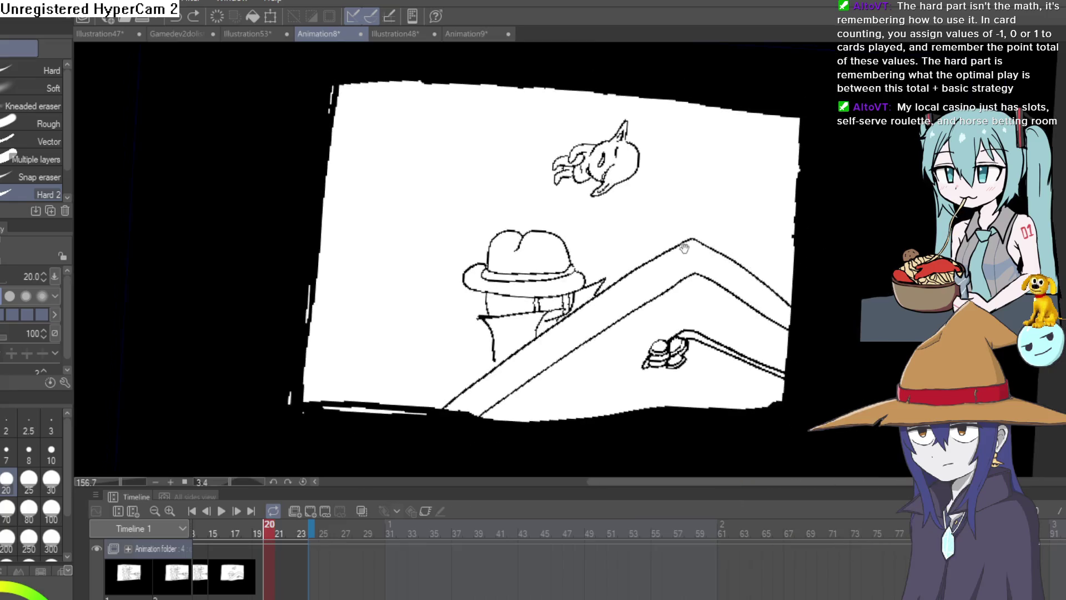
scroll(475, 273, "up", 6)
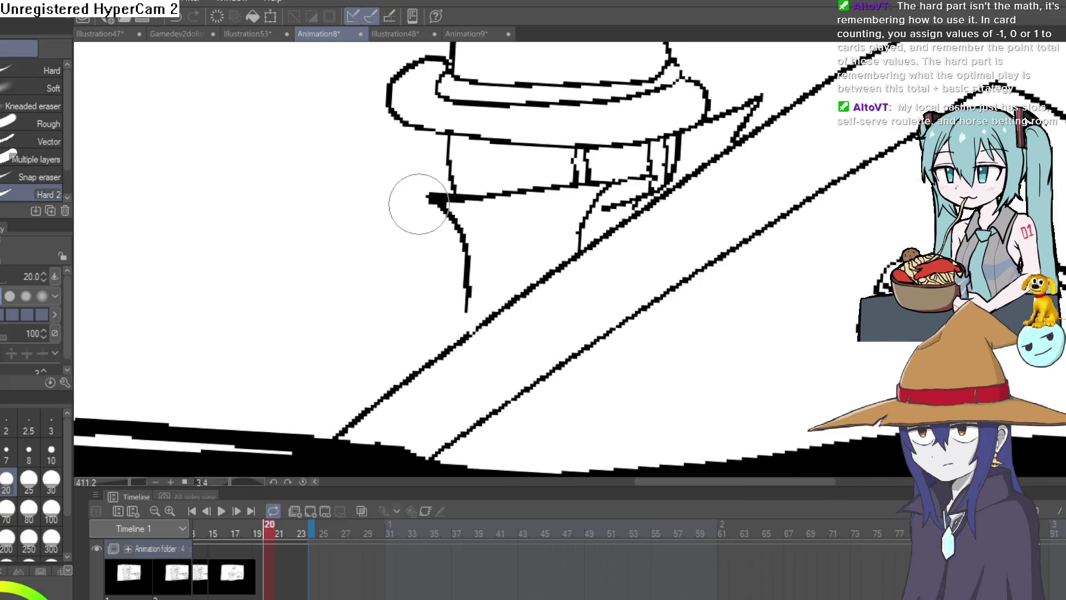
key("p")
left_click_drag(712, 229, 677, 263)
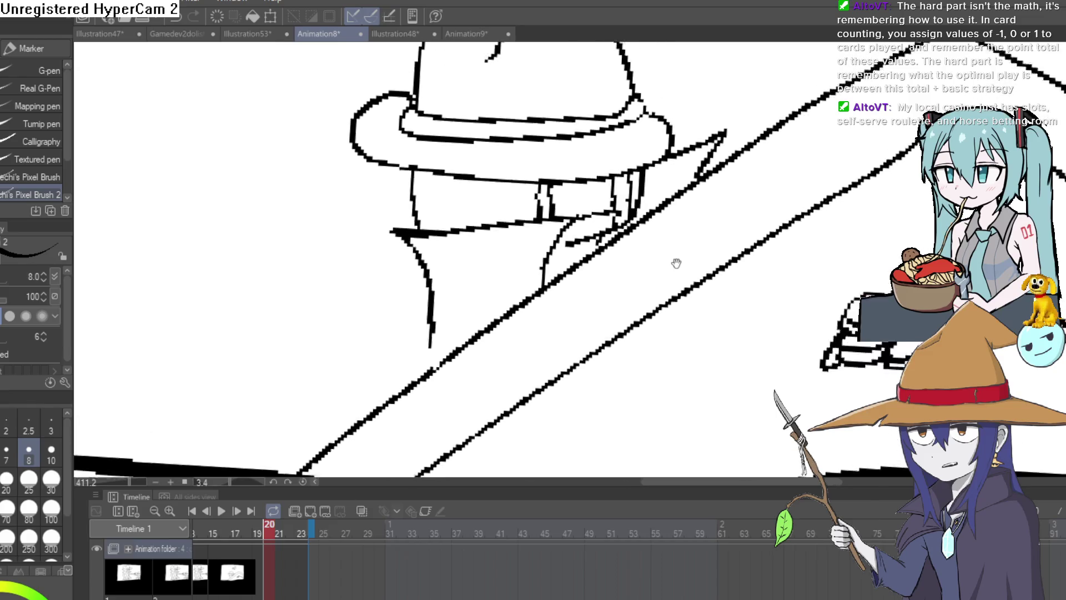
scroll(677, 263, "down", 5)
scroll(694, 247, "up", 5)
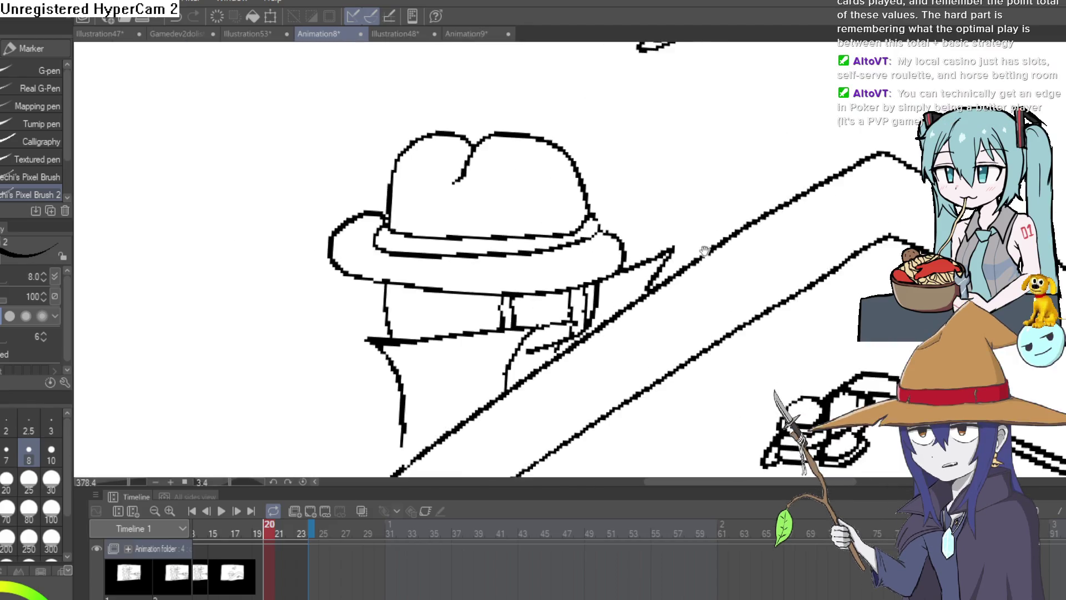
scroll(704, 250, "down", 2)
scroll(635, 281, "down", 4)
scroll(602, 333, "up", 4)
scroll(618, 312, "down", 1)
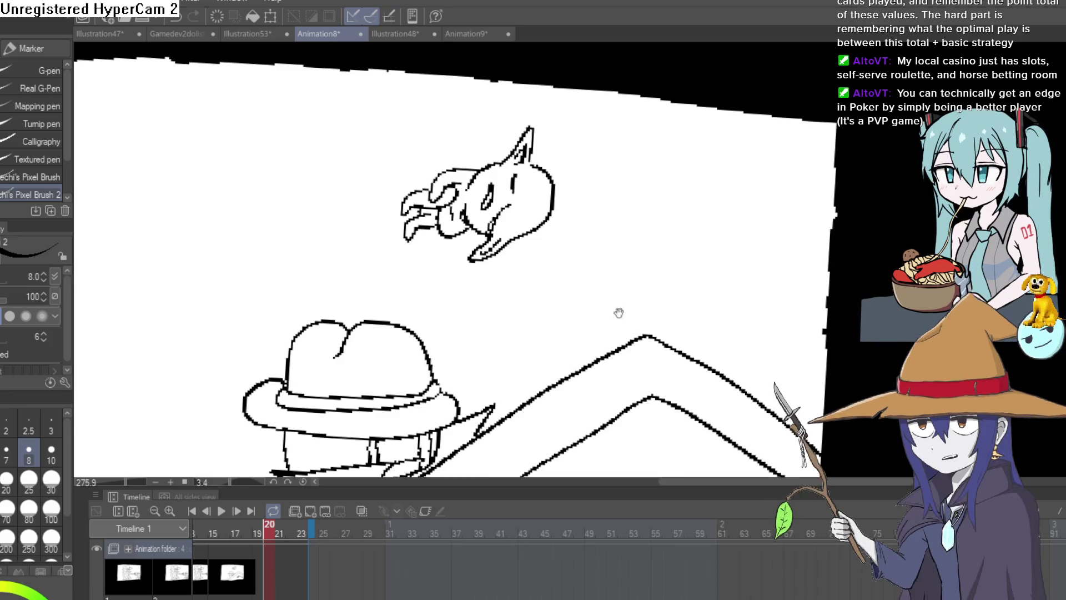
- Straighten the view to show the whole sheet, then select the cowboy cel in the Timeline
mouse_move(619, 313)
left_mouse_down()
mouse_move(623, 285)
mouse_move(688, 218)
mouse_move(566, 276)
mouse_move(739, 205)
mouse_move(435, 226)
mouse_move(702, 311)
mouse_move(705, 297)
left_mouse_up()
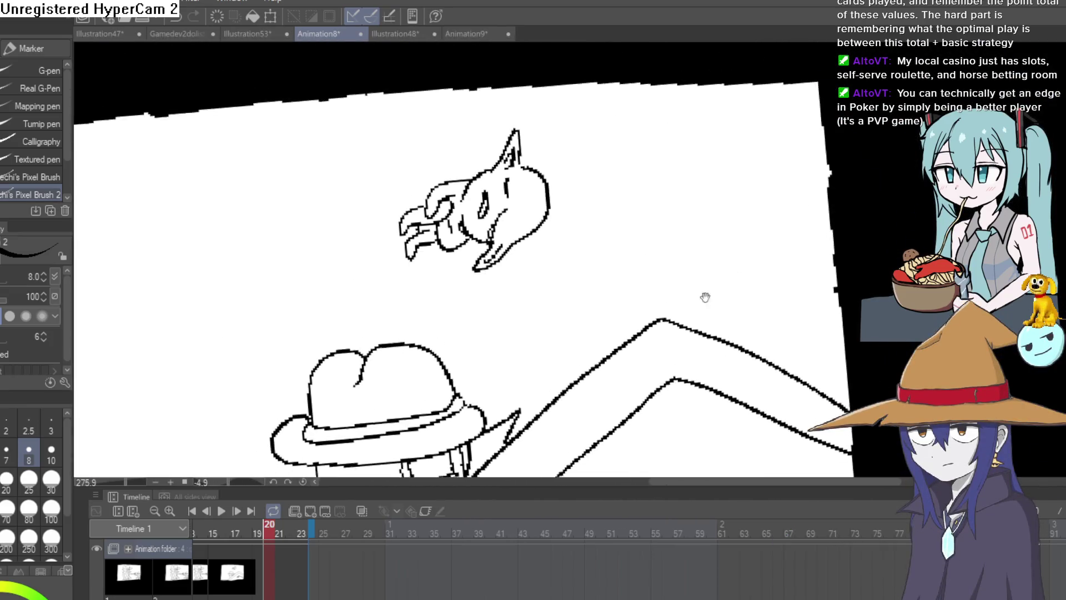
scroll(705, 297, "down", 2)
left_click_drag(735, 178, 740, 245)
scroll(740, 244, "down", 2)
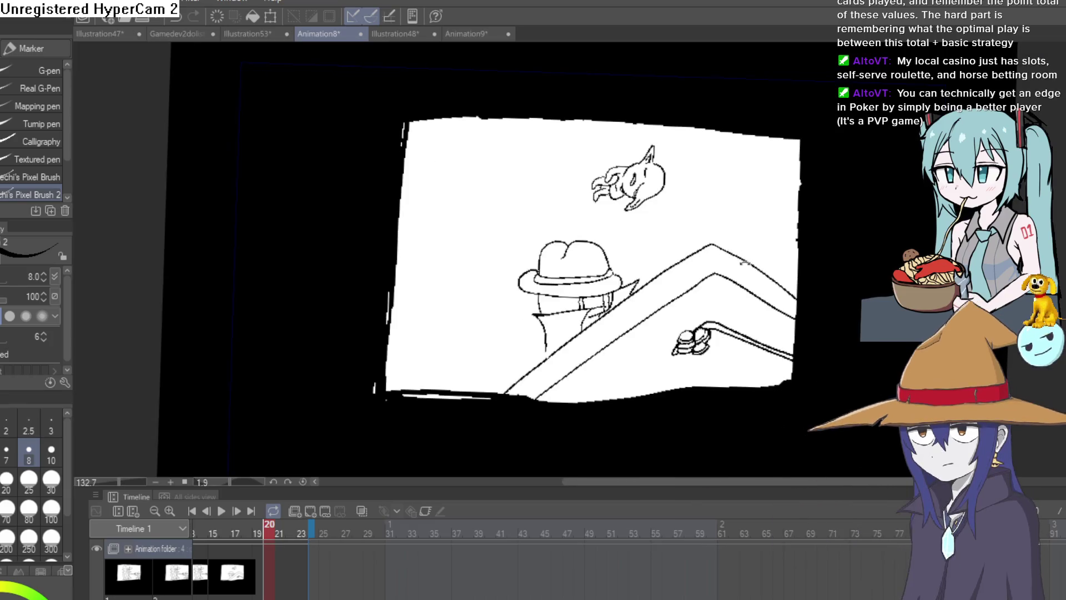
left_click(208, 552)
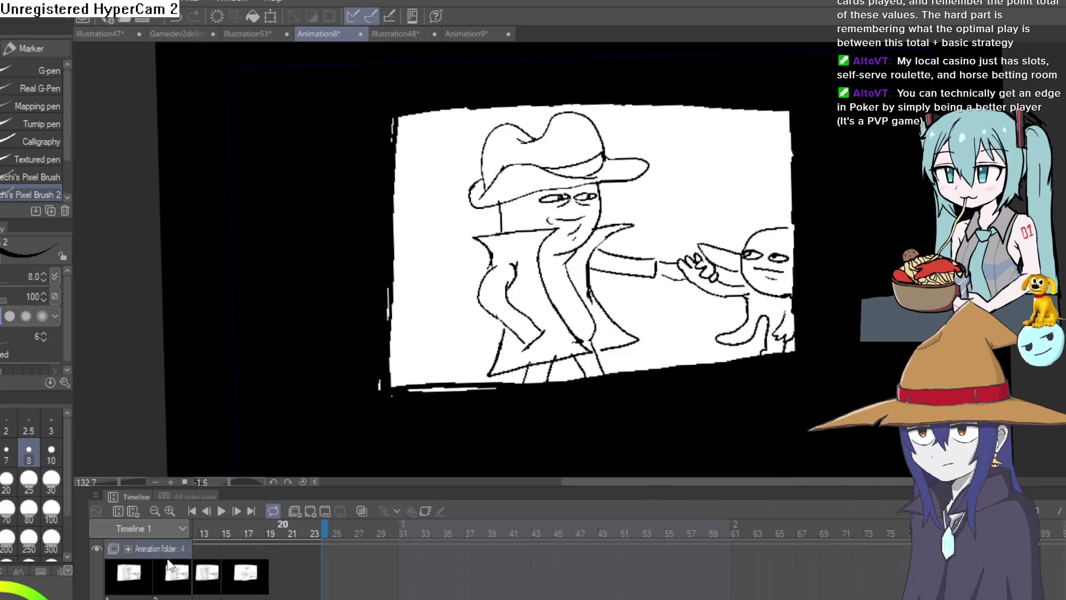
- Move the playhead along the timeline and add a new cel at frame 22
left_click(260, 561)
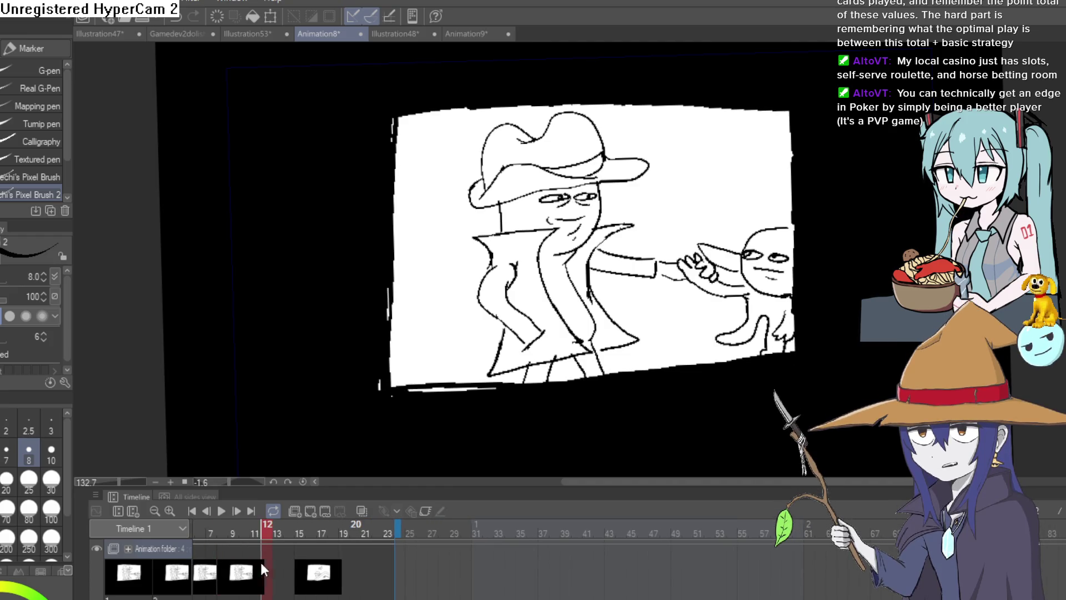
left_click(314, 573)
left_click(321, 575)
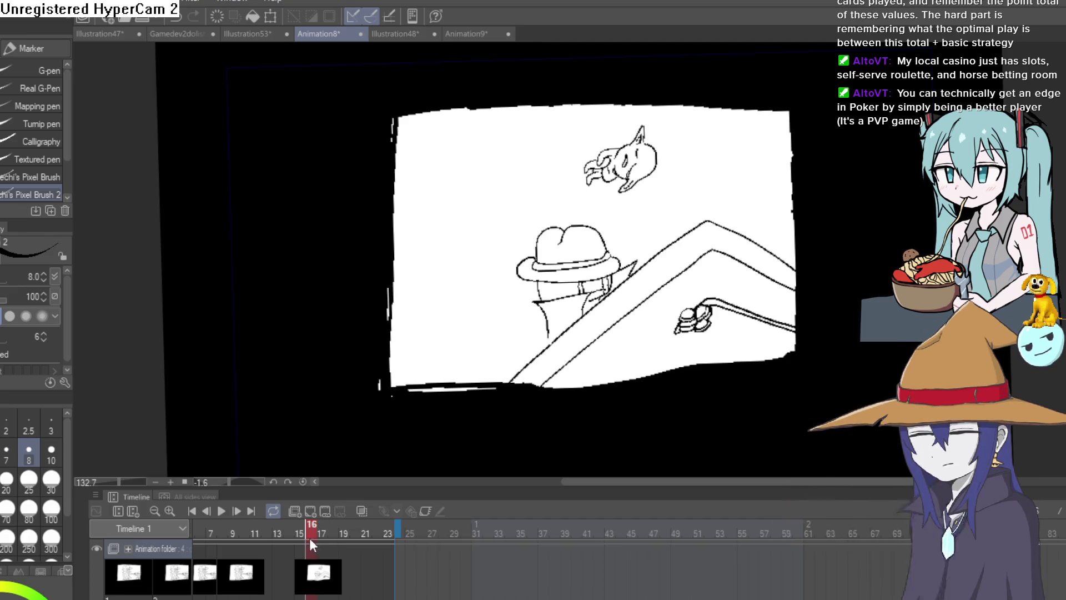
left_click(351, 535)
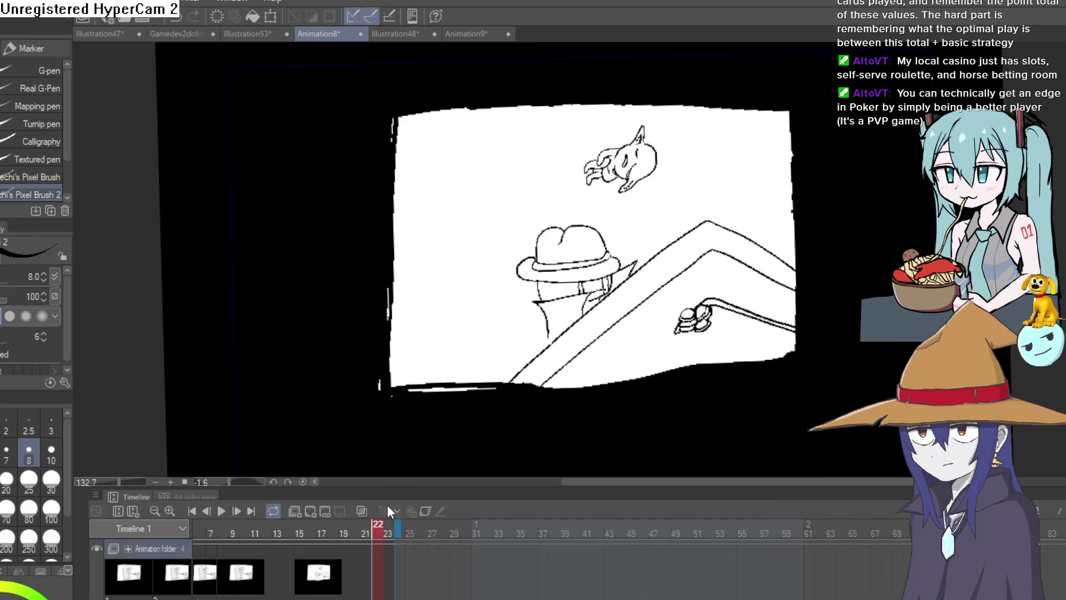
key("ctrl+shift+n")
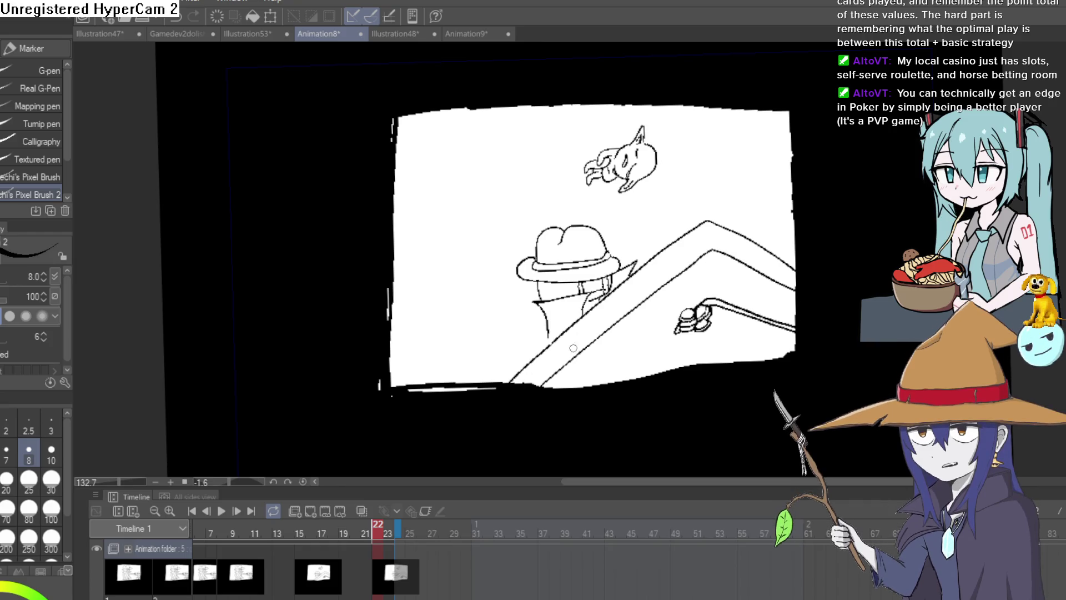
- Lasso the line art, delete it, and deselect to leave a blank white frame
key("m")
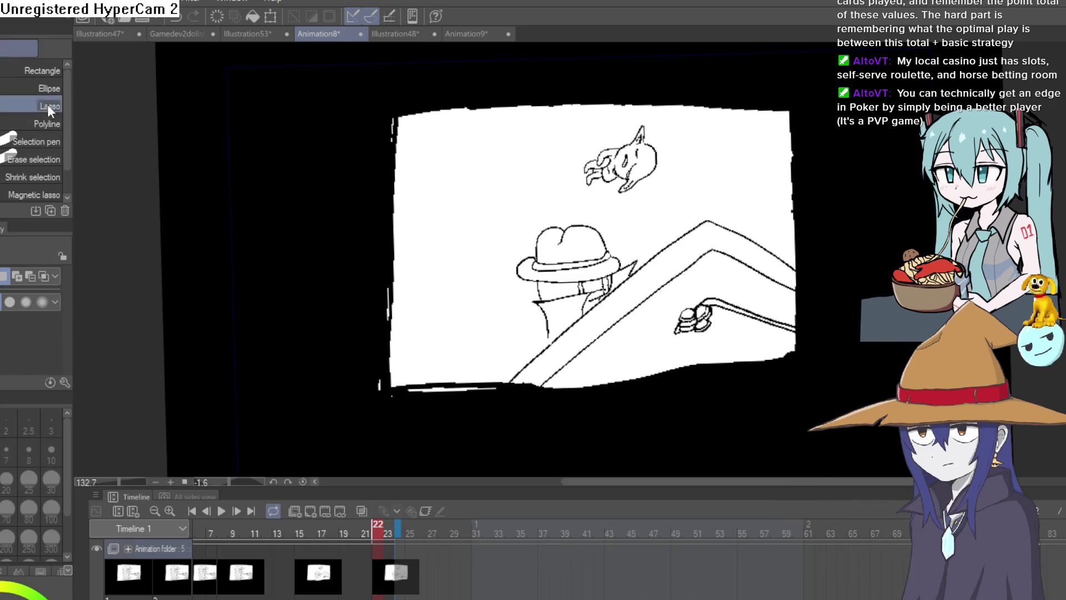
mouse_move(698, 115)
left_mouse_down()
mouse_move(520, 134)
mouse_move(491, 370)
mouse_move(602, 375)
left_mouse_up()
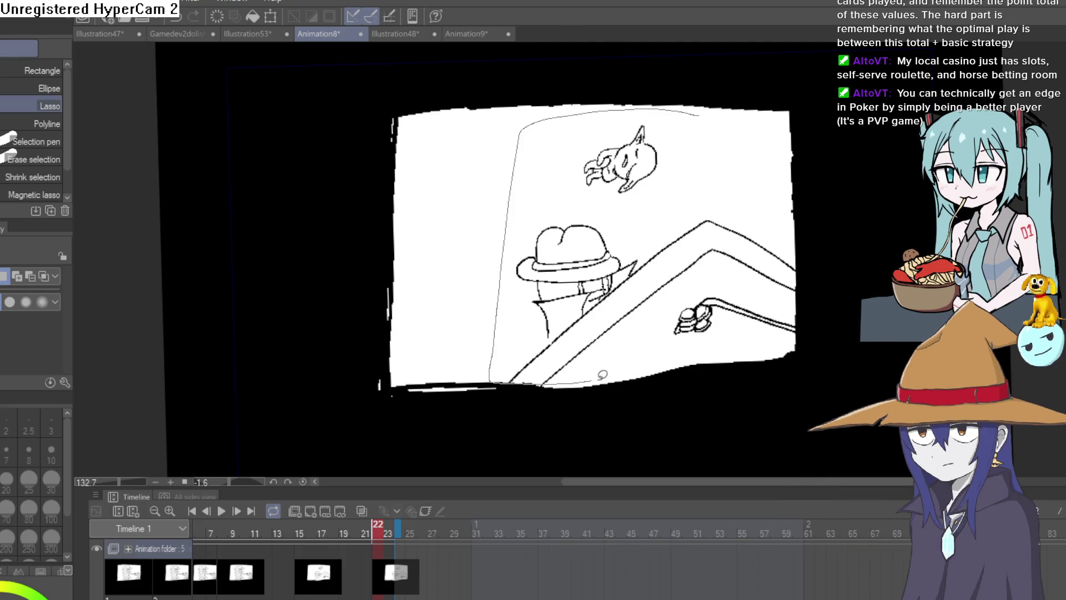
left_click_drag(778, 121, 776, 119)
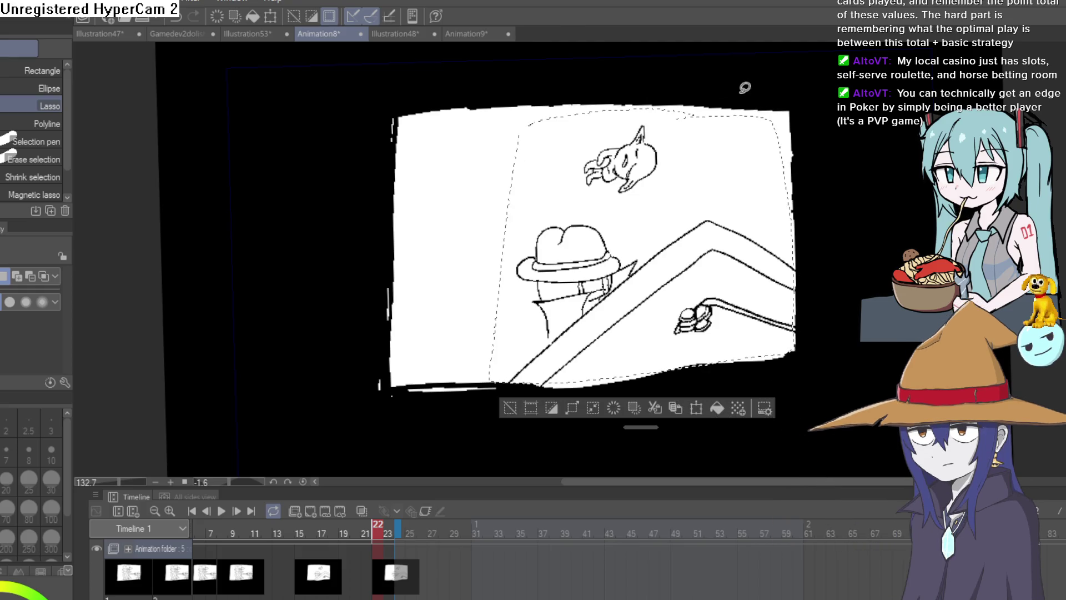
key("Delete")
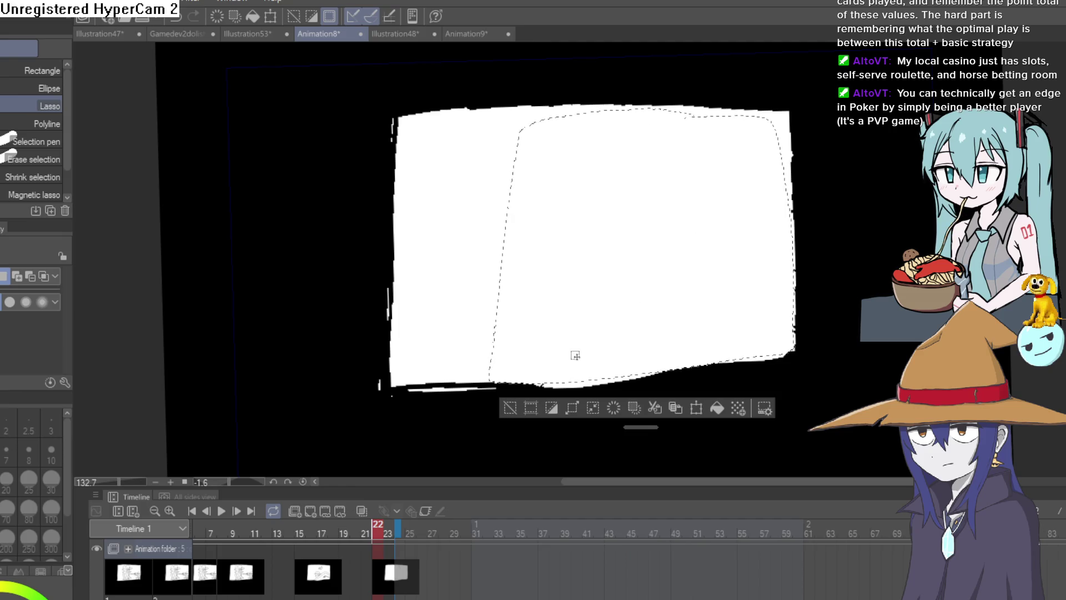
left_click(507, 407)
key("p")
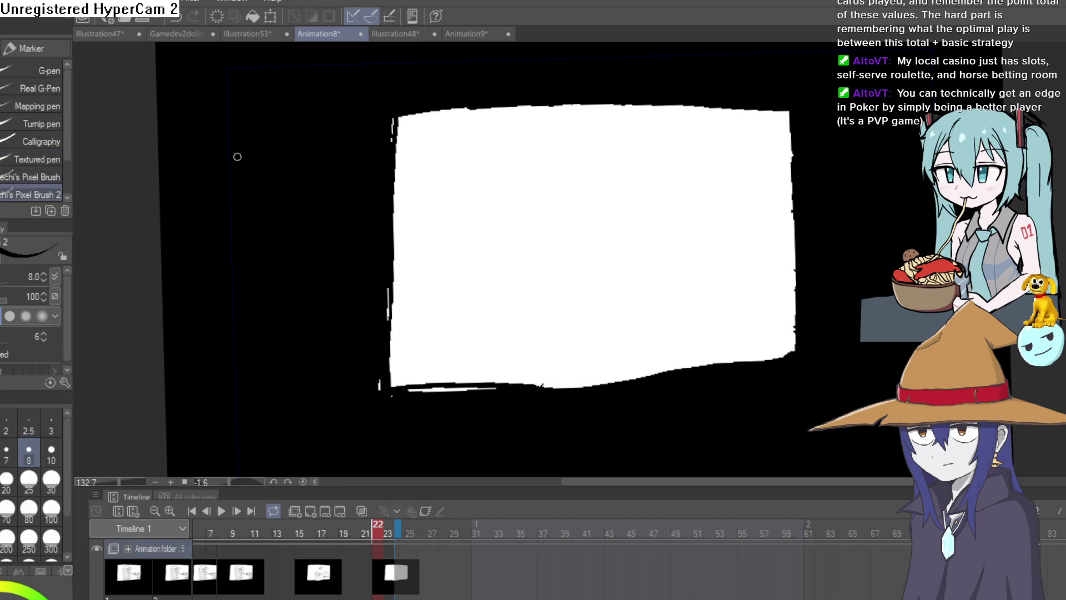
scroll(648, 290, "up", 1)
mouse_move(739, 263)
left_mouse_down()
mouse_move(706, 290)
mouse_move(724, 262)
mouse_move(728, 274)
mouse_move(665, 314)
left_mouse_up()
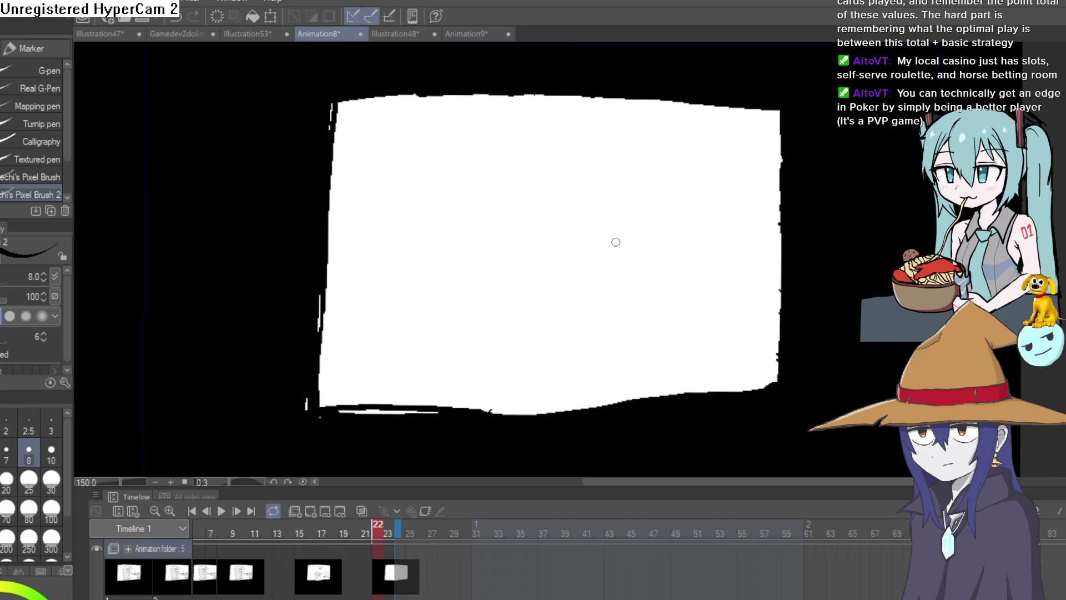
left_click_drag(602, 237, 658, 267)
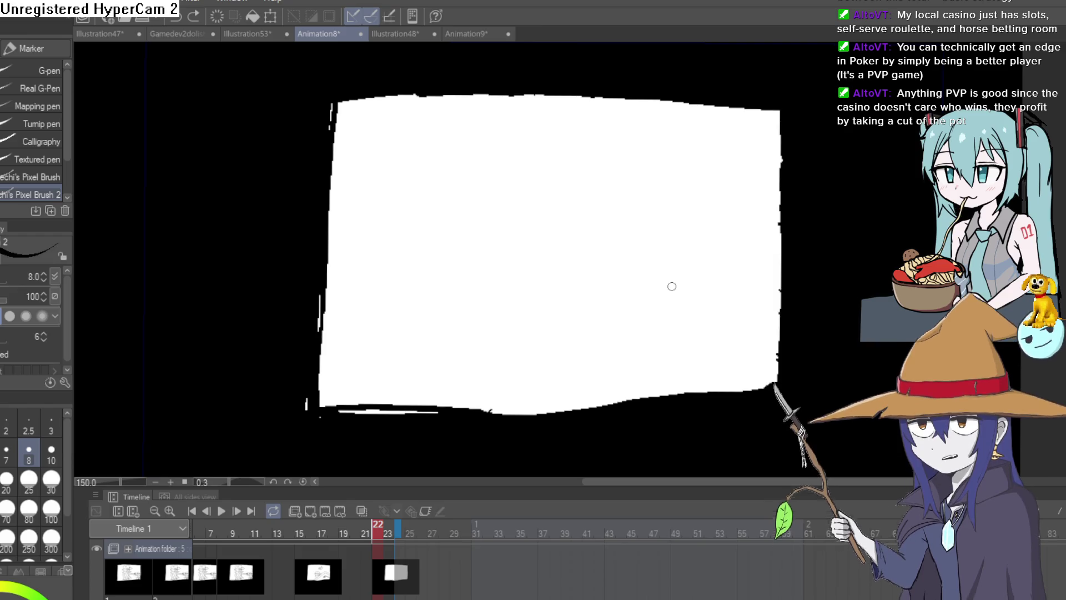
mouse_move(681, 243)
left_mouse_down()
mouse_move(614, 245)
mouse_move(611, 274)
left_mouse_up()
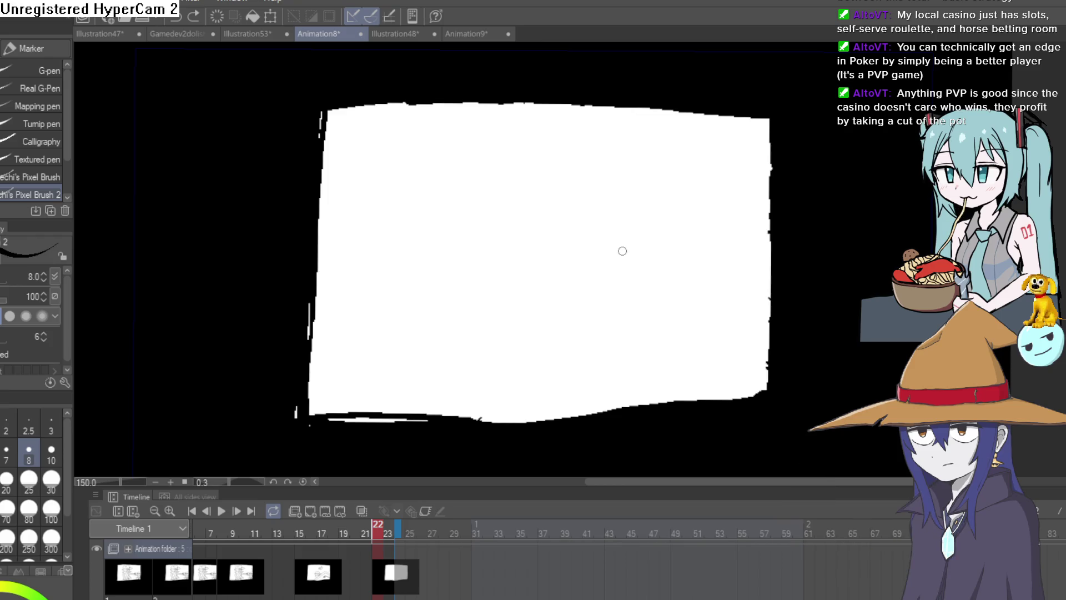
mouse_move(626, 246)
left_mouse_down()
mouse_move(621, 267)
mouse_move(619, 250)
left_mouse_up()
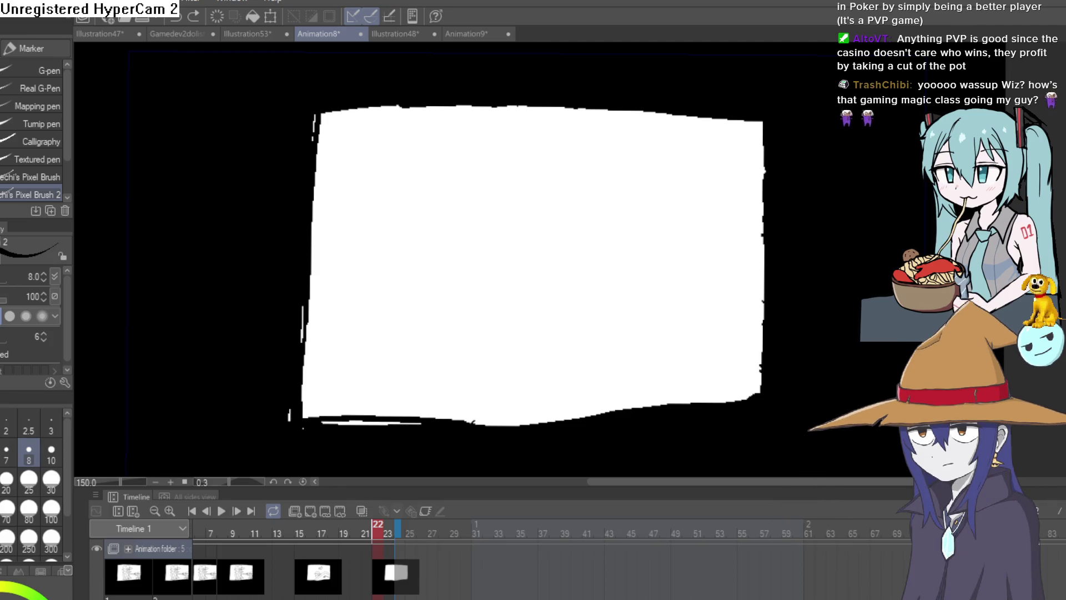
- Switch to Construct 3, run the Layout 1 preview twice, close it, and recentre the view
left_click(1057, 14)
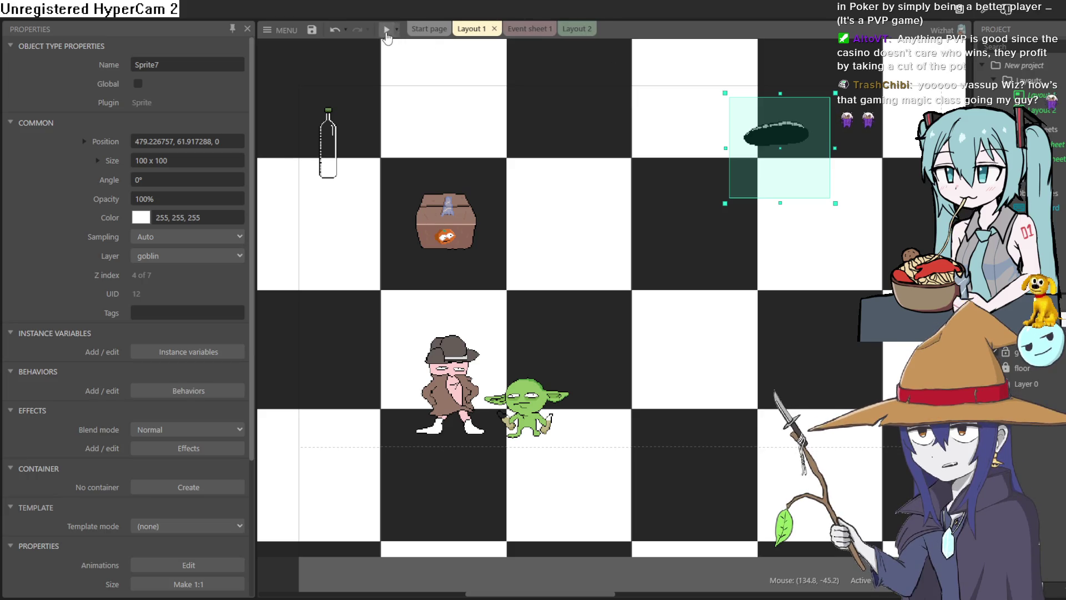
left_click(387, 33)
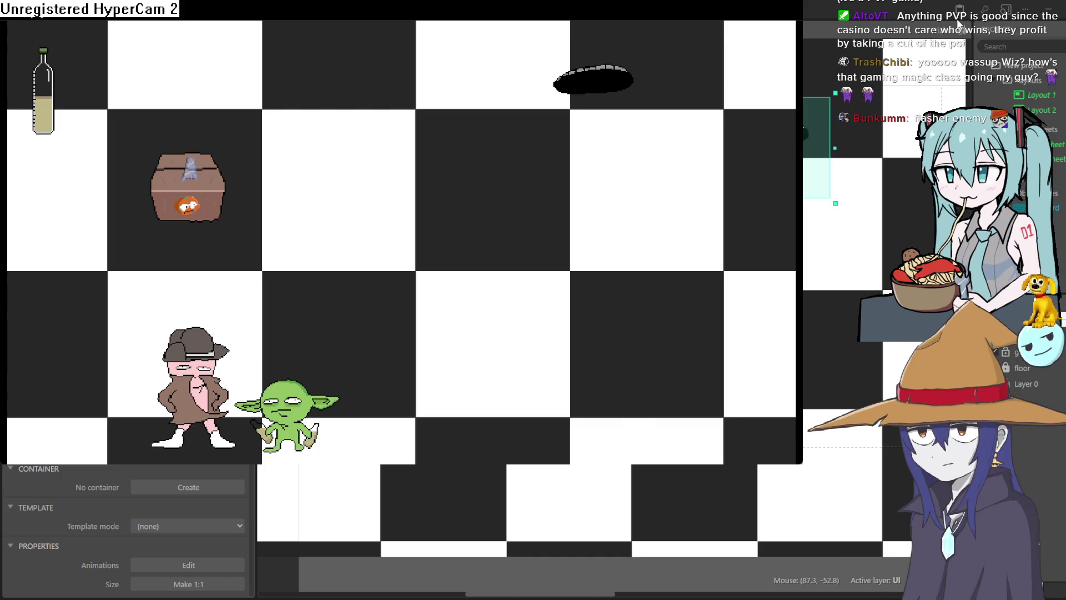
left_click(959, 25)
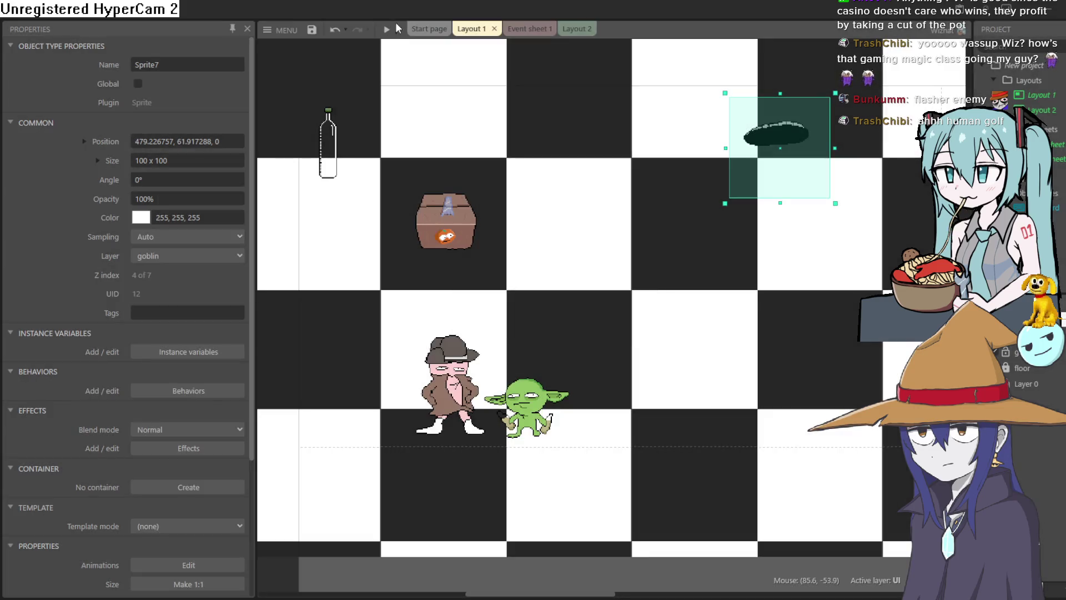
left_click(387, 34)
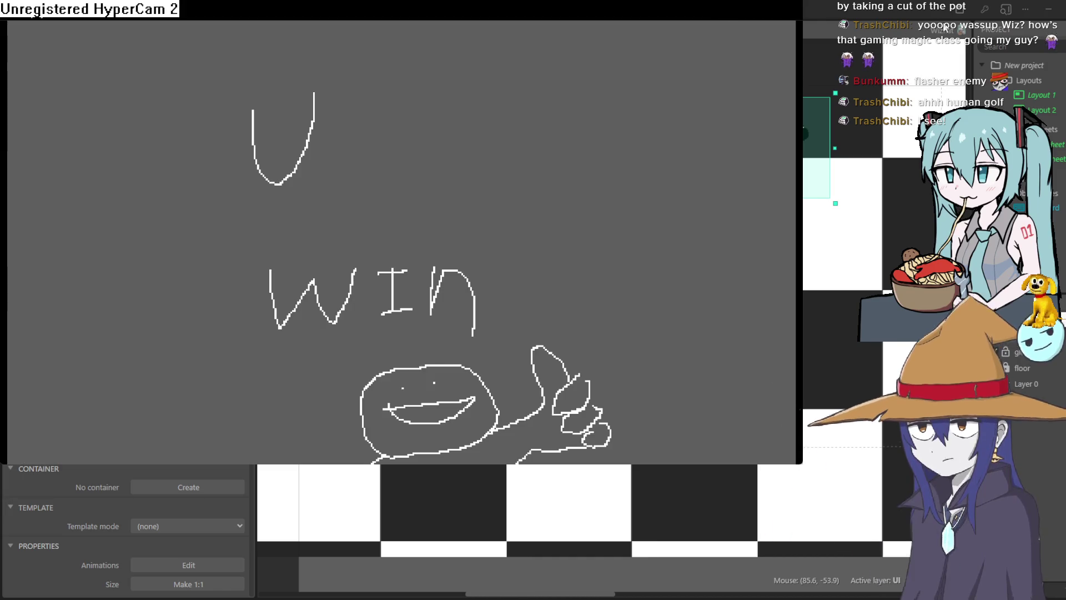
key("alt+F4")
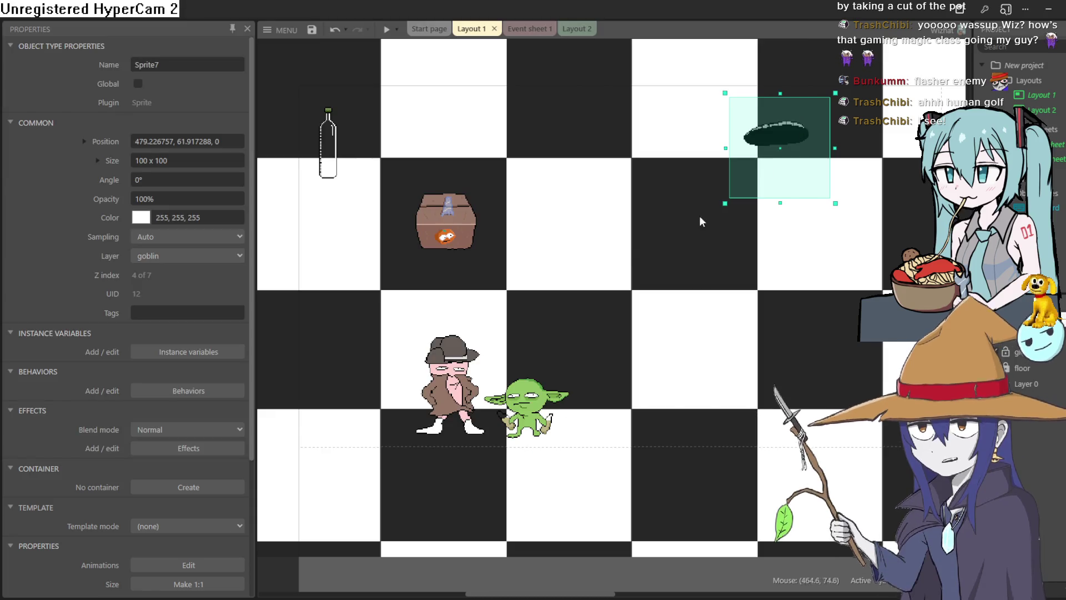
left_click_drag(595, 255, 588, 281)
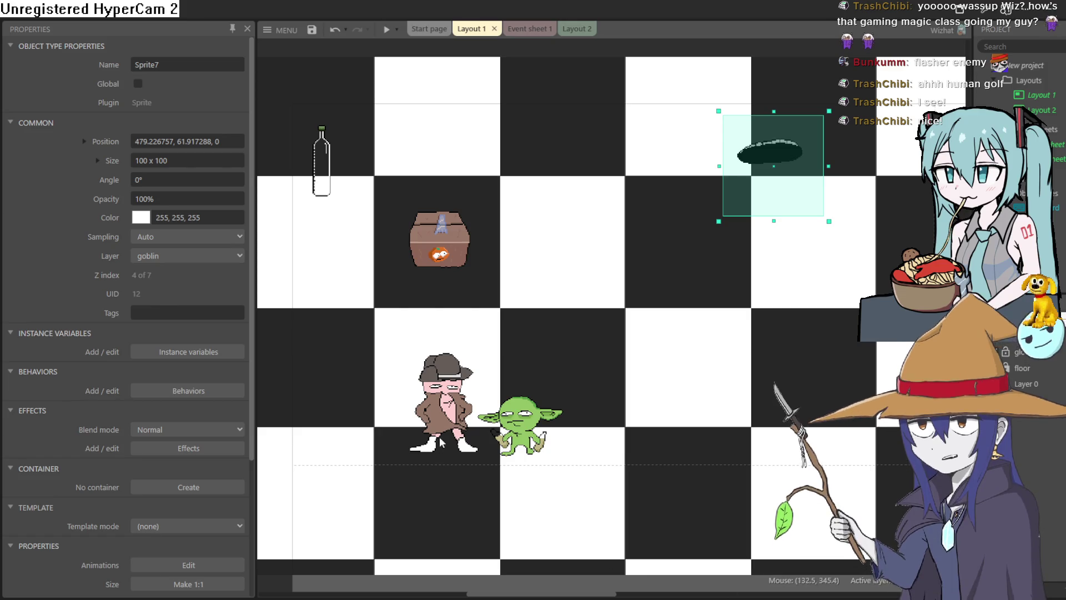
scroll(487, 413, "up", 3)
scroll(487, 413, "down", 1)
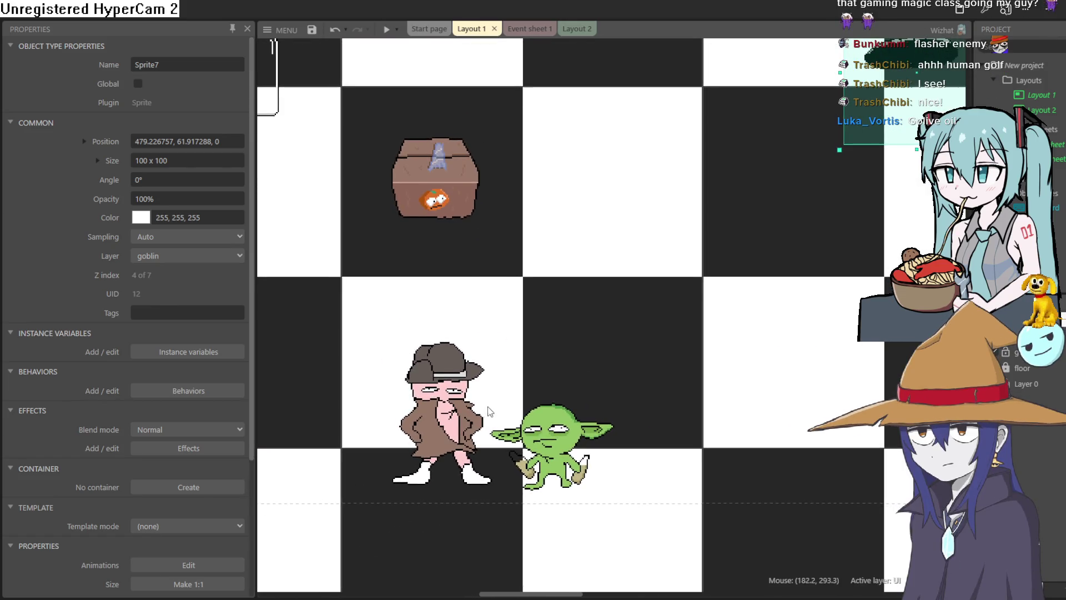
scroll(447, 402, "up", 1)
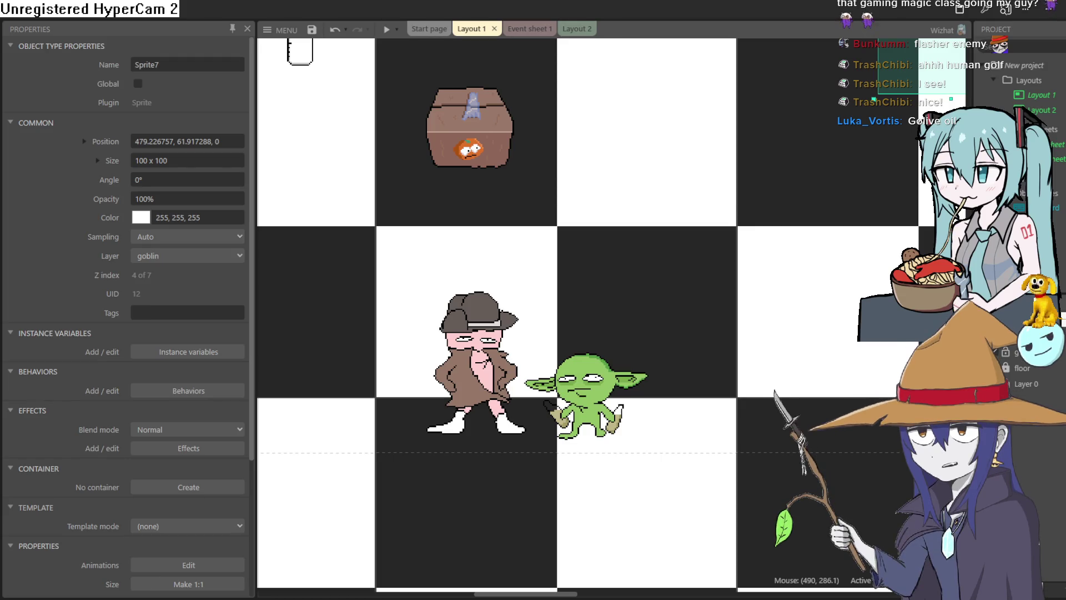
scroll(688, 516, "down", 3)
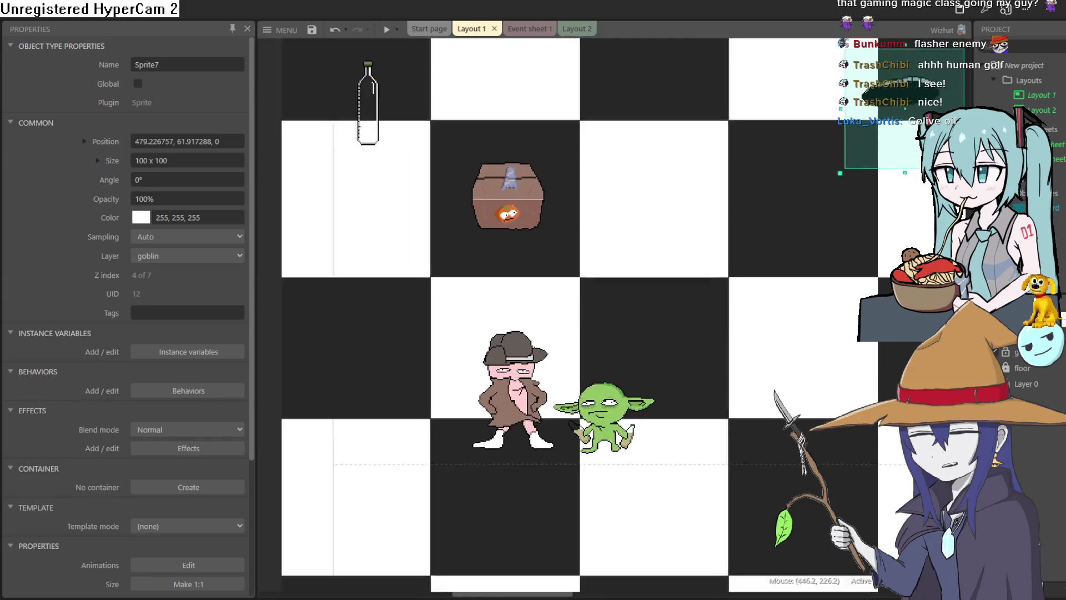
scroll(864, 319, "down", 4)
scroll(863, 320, "up", 2)
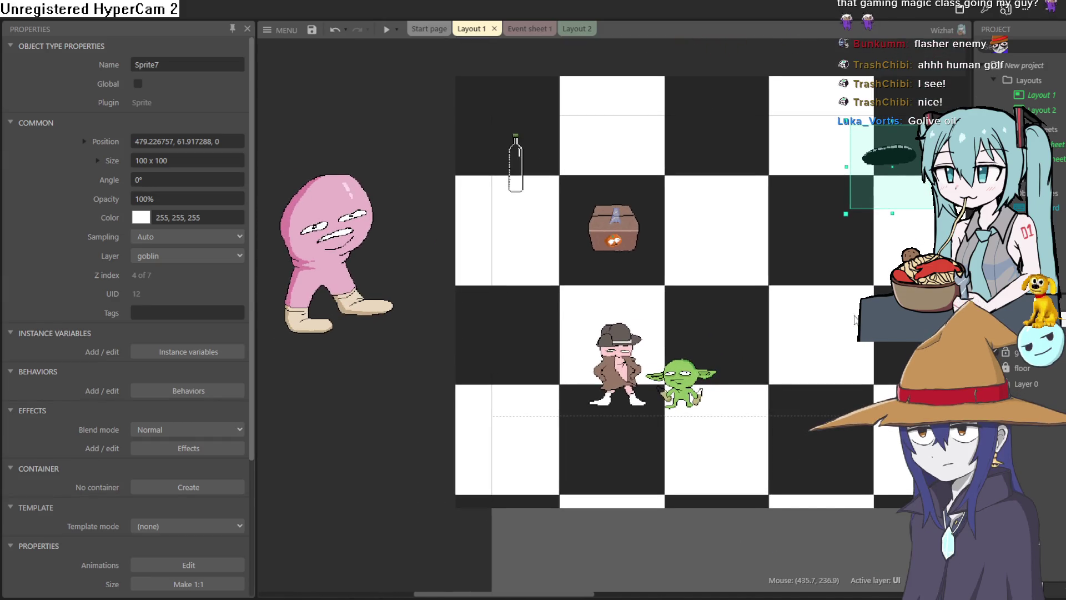
- Pan and zoom Layout 1 to centre the green goblin beside the hat-wearing cowboy
mouse_move(855, 319)
left_mouse_down()
mouse_move(802, 336)
mouse_move(684, 321)
left_mouse_up()
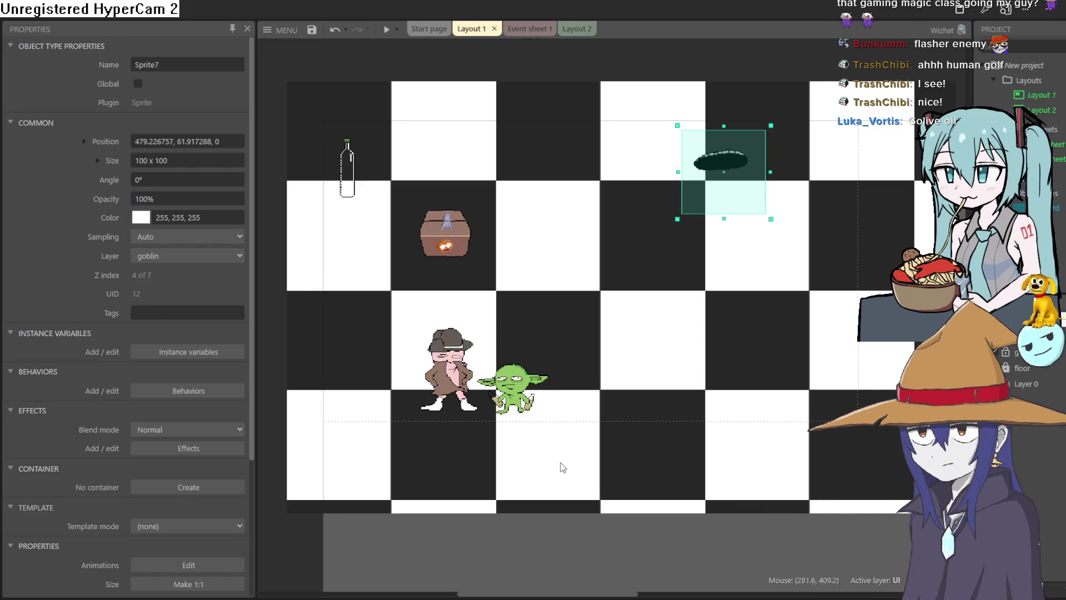
scroll(567, 322, "up", 5)
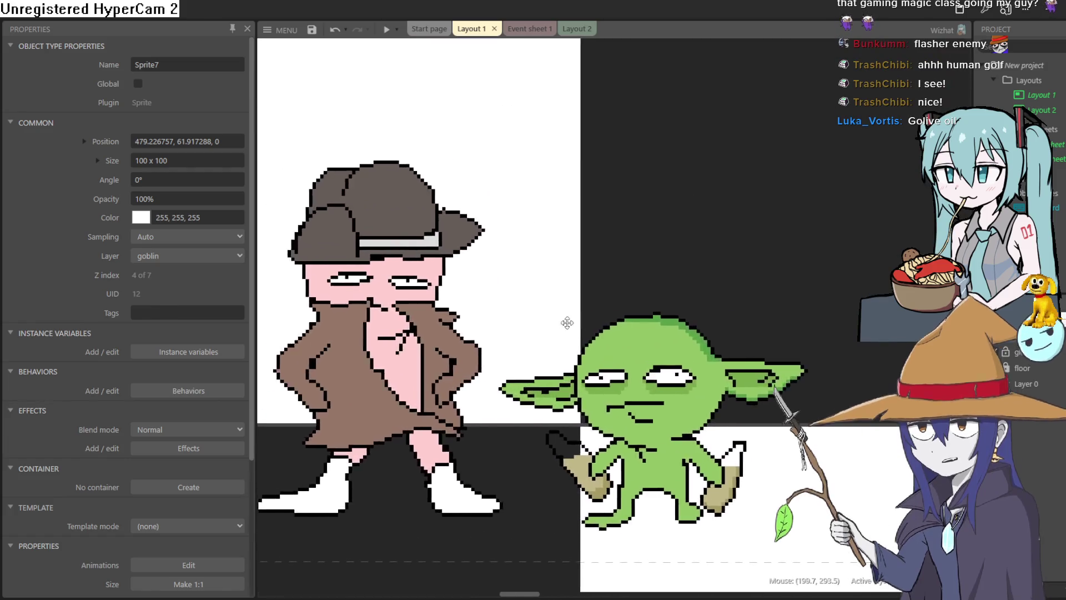
left_click_drag(567, 322, 725, 330)
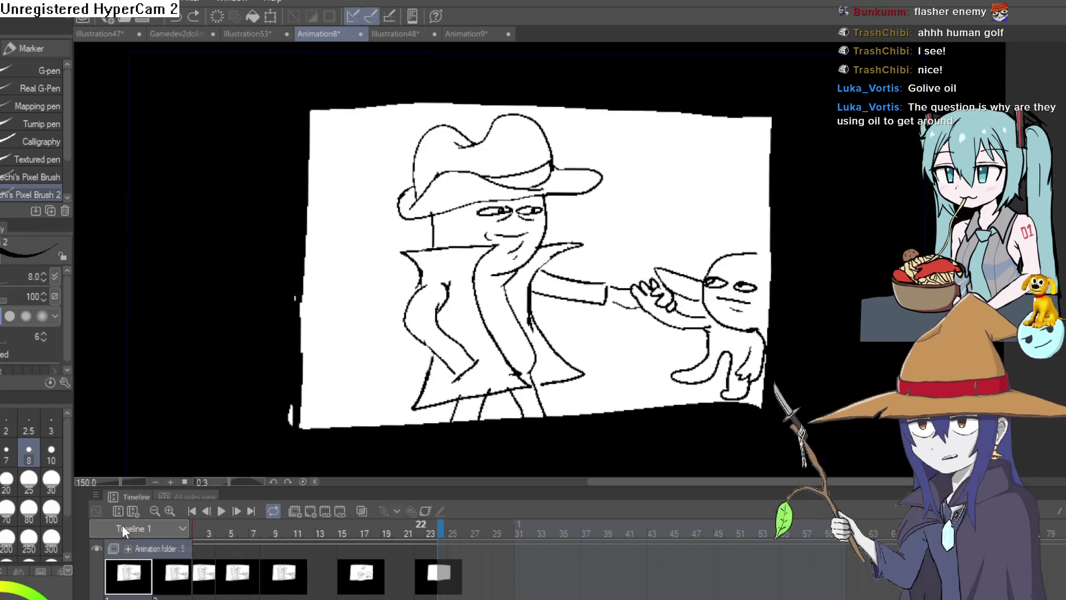
- Go to frame 23 and draw a horizontal ground line across the sheet
mouse_move(333, 549)
left_mouse_down()
mouse_move(451, 549)
mouse_move(483, 561)
left_mouse_up()
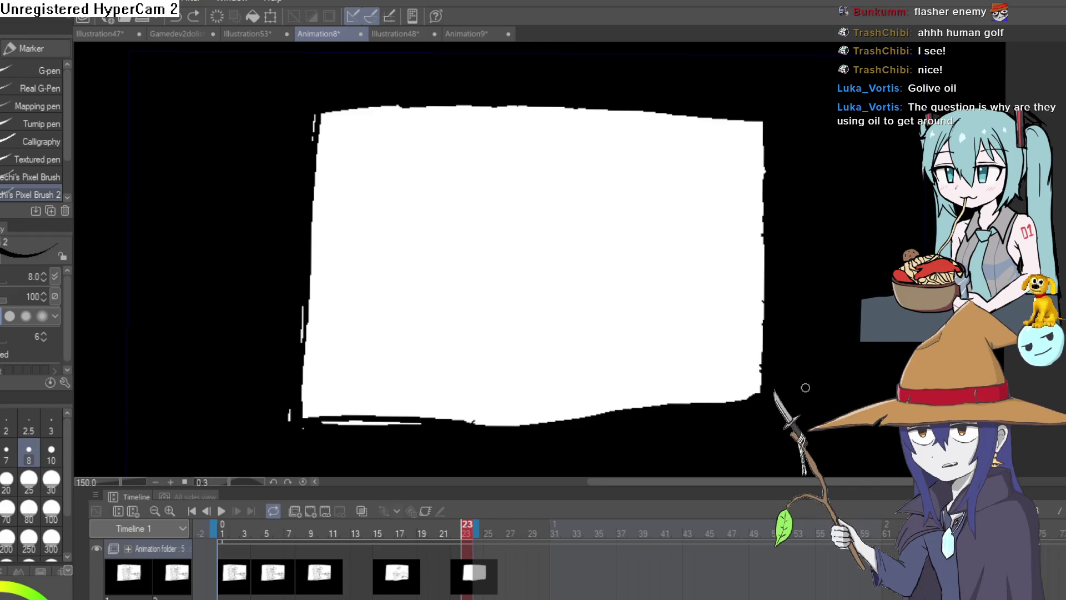
left_click_drag(606, 342, 567, 340)
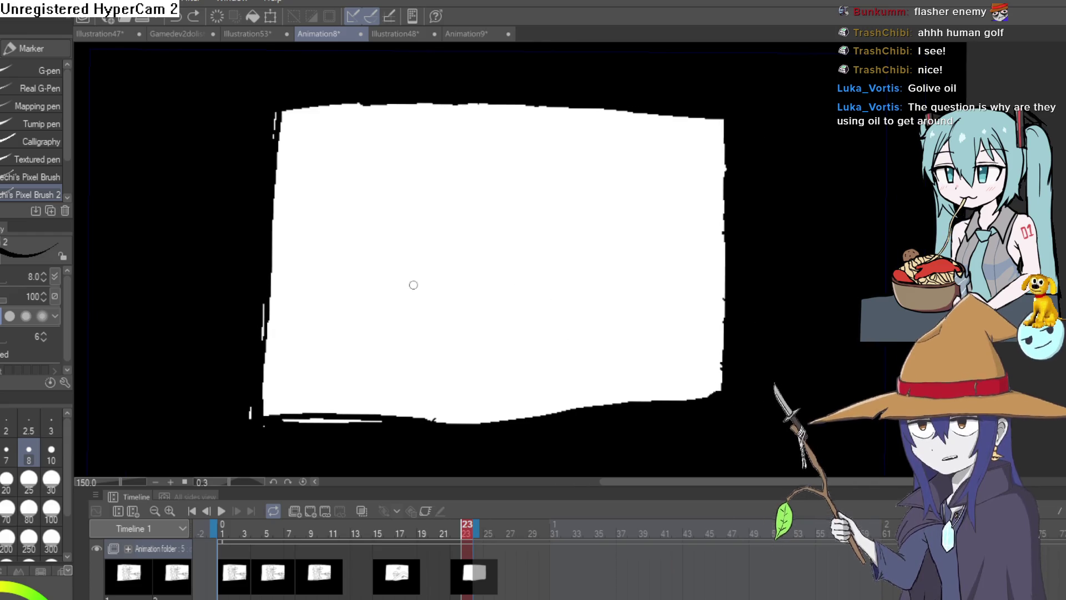
left_click_drag(272, 265, 691, 267)
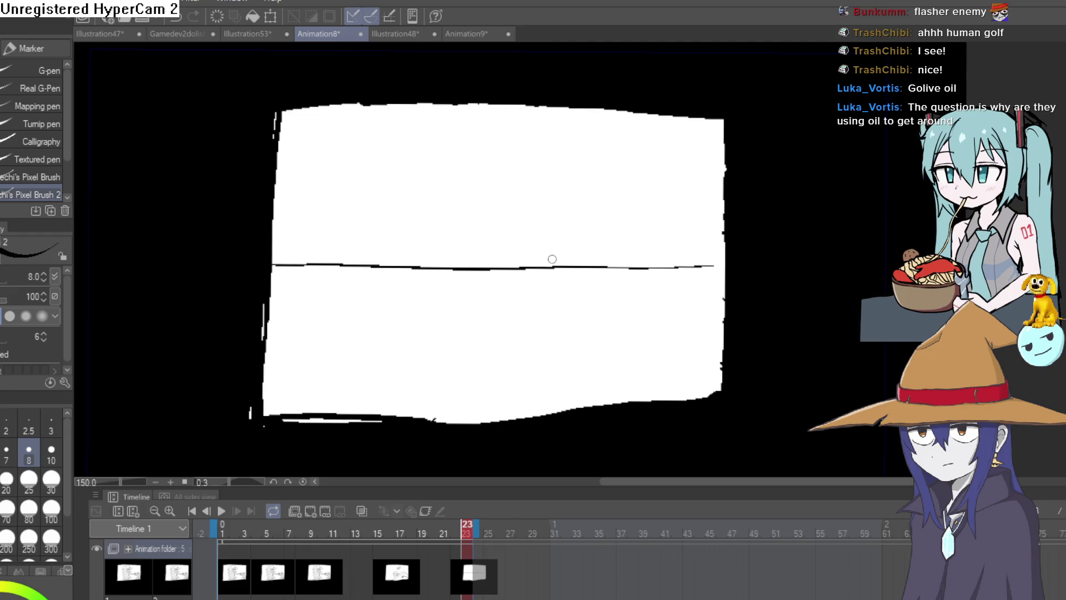
left_click_drag(552, 259, 543, 292)
scroll(533, 300, "up", 2)
scroll(564, 308, "down", 3)
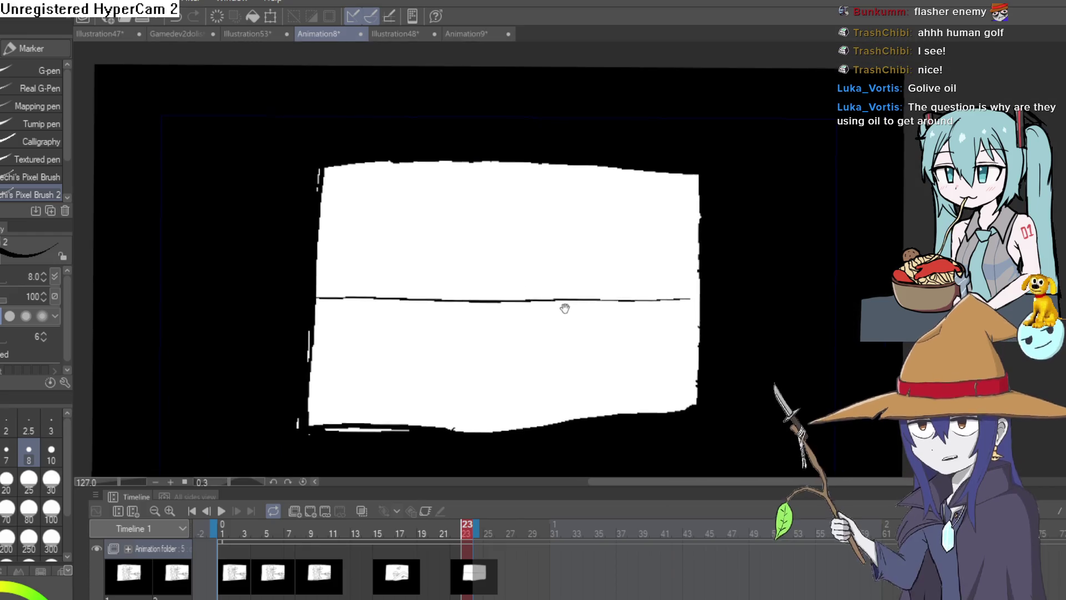
scroll(565, 308, "up", 2)
scroll(549, 310, "down", 1)
left_click_drag(555, 314, 553, 329)
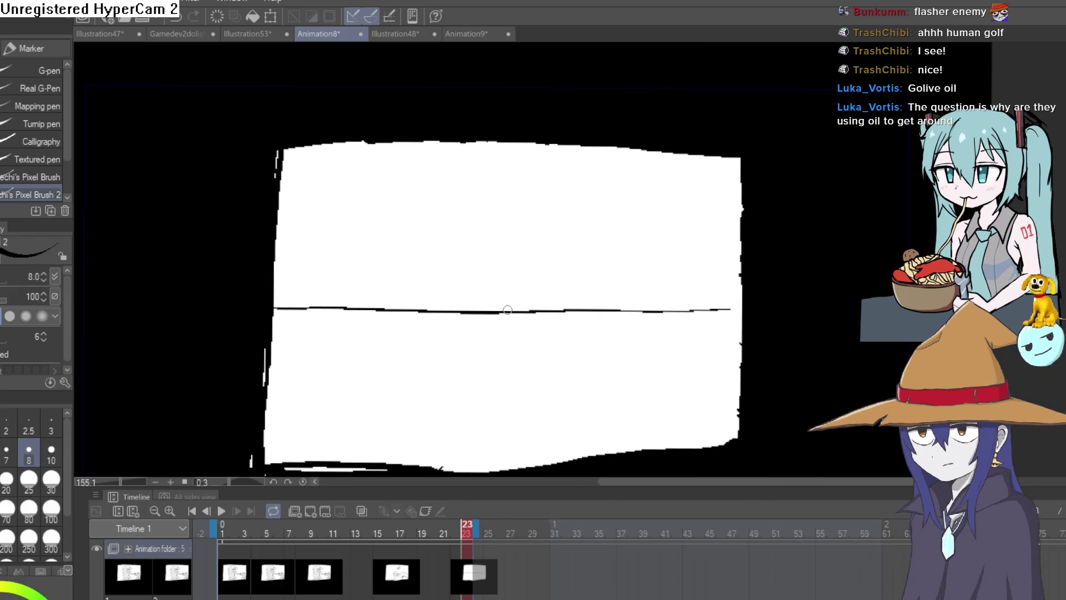
- Undo the stray strokes and draw a new curve down to the ground line
key("ctrl+z")
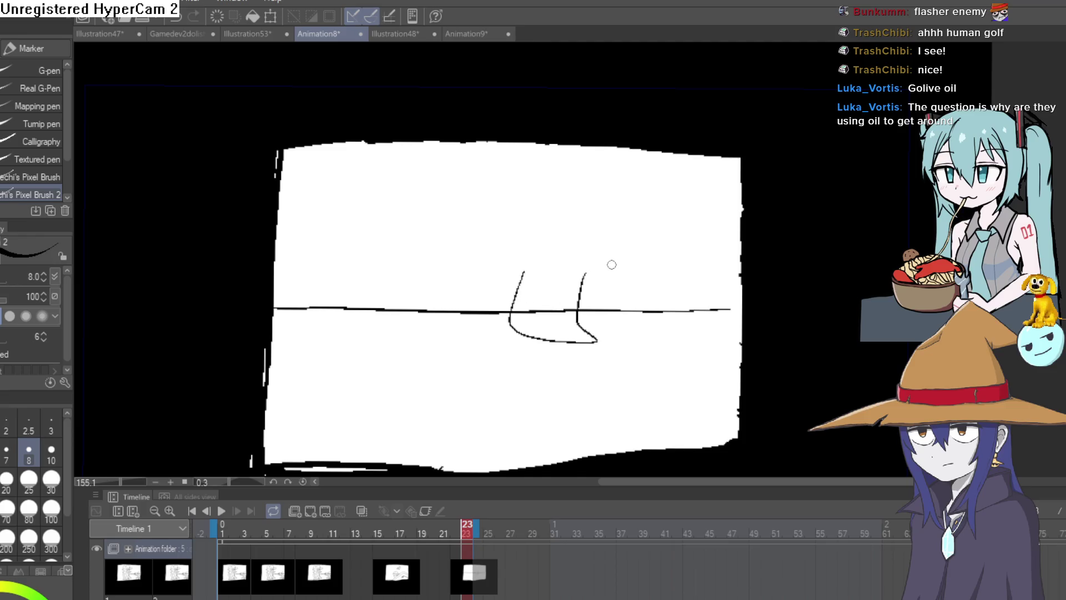
key("ctrl+z")
mouse_move(577, 251)
left_mouse_down()
mouse_move(521, 299)
mouse_move(453, 321)
left_mouse_up()
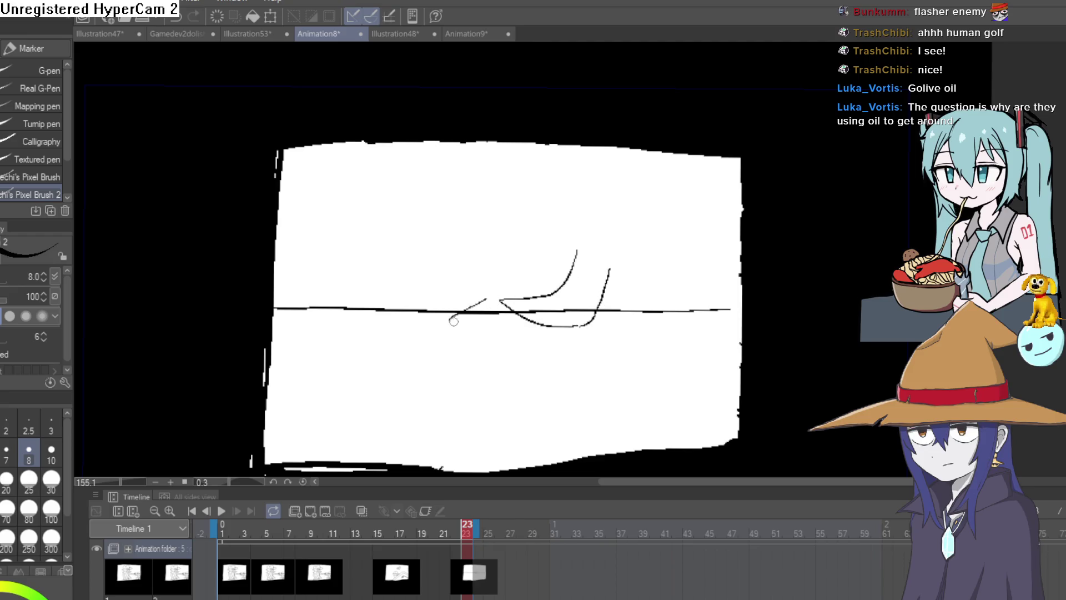
key("ctrl+z")
key("e")
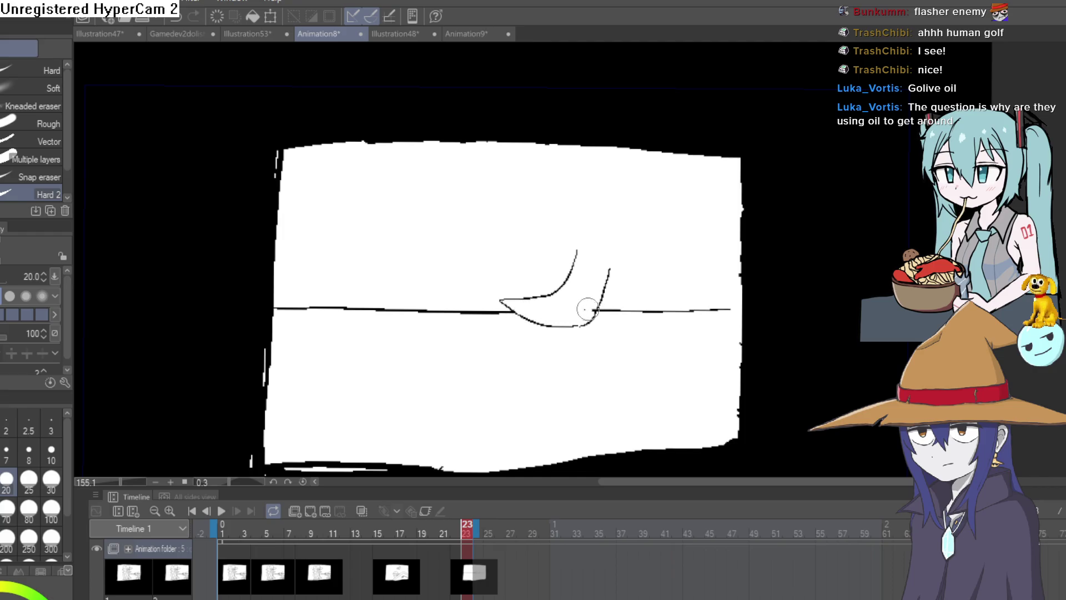
key("p")
scroll(617, 256, "up", 3)
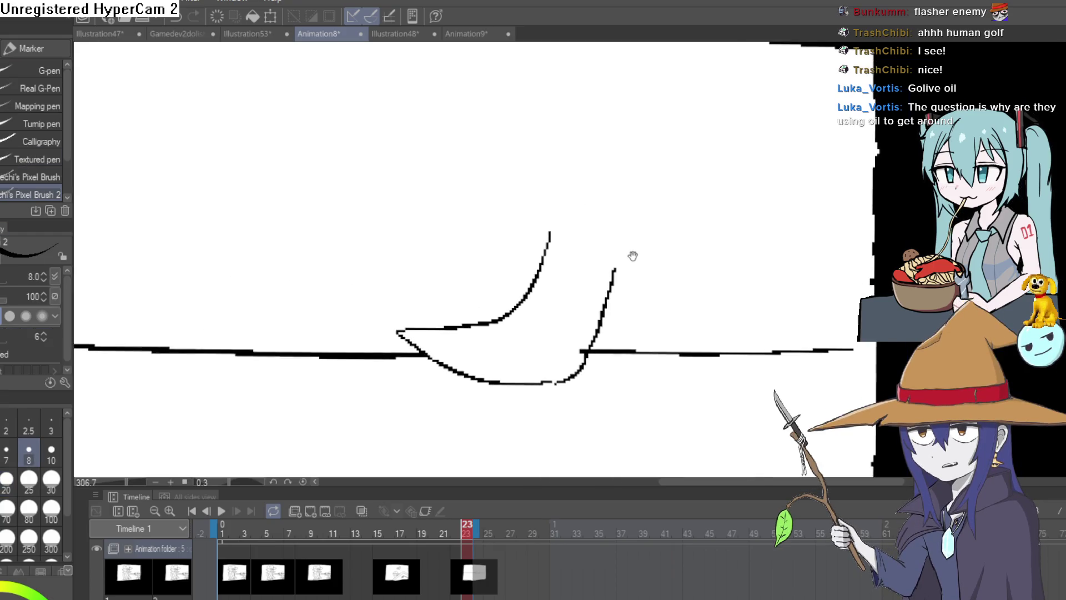
- Draw a hooked curve and a second line down to the ground, erasing inside the circle
left_click_drag(633, 256, 630, 250)
mouse_move(624, 231)
left_mouse_down()
mouse_move(650, 247)
mouse_move(661, 300)
left_mouse_up()
mouse_move(604, 263)
left_mouse_down()
mouse_move(641, 326)
mouse_move(688, 344)
mouse_move(658, 301)
mouse_move(638, 310)
mouse_move(661, 310)
mouse_move(674, 335)
mouse_move(633, 344)
mouse_move(678, 350)
left_mouse_up()
key("e")
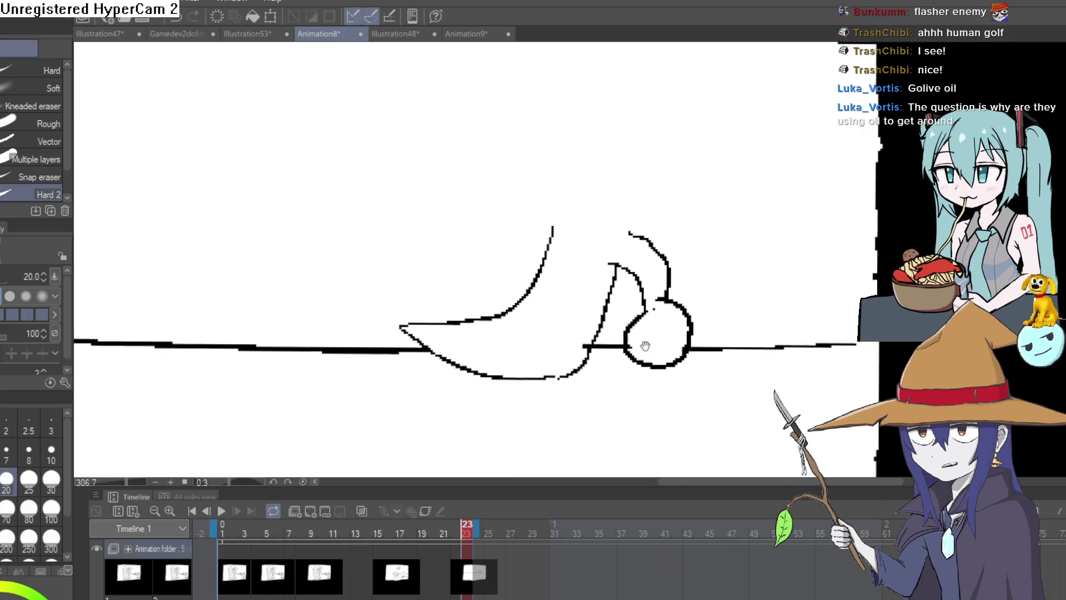
key("p")
- Extend the leg outline leftward, close the shoe, and erase the ground line inside it
mouse_move(638, 261)
left_mouse_down()
mouse_move(649, 279)
mouse_move(588, 364)
mouse_move(664, 316)
mouse_move(548, 357)
left_mouse_up()
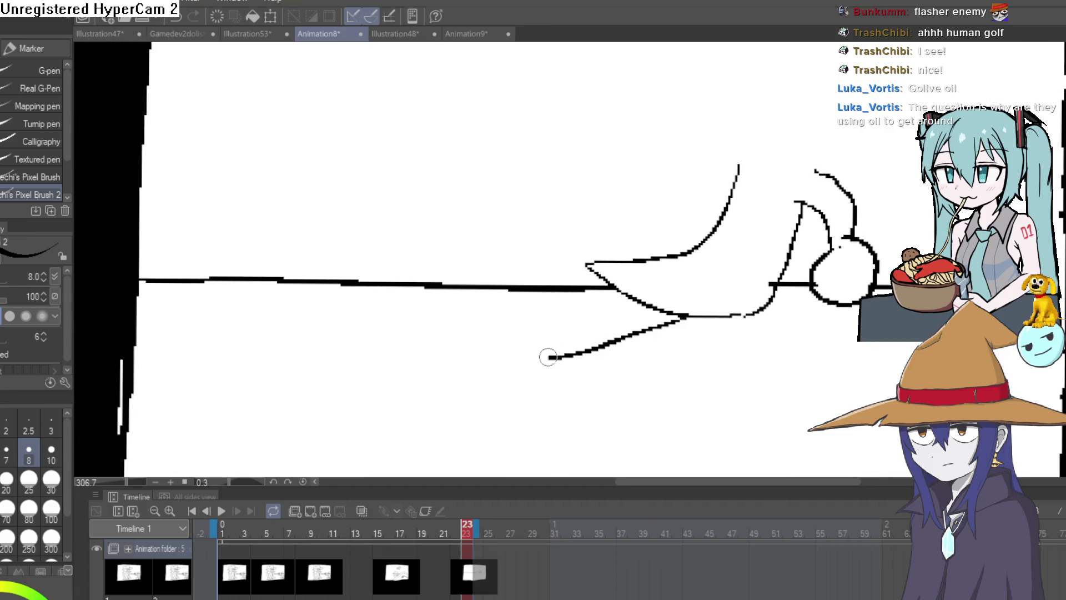
left_click_drag(616, 316, 661, 295)
mouse_move(532, 295)
left_mouse_down()
mouse_move(593, 293)
mouse_move(545, 308)
left_mouse_up()
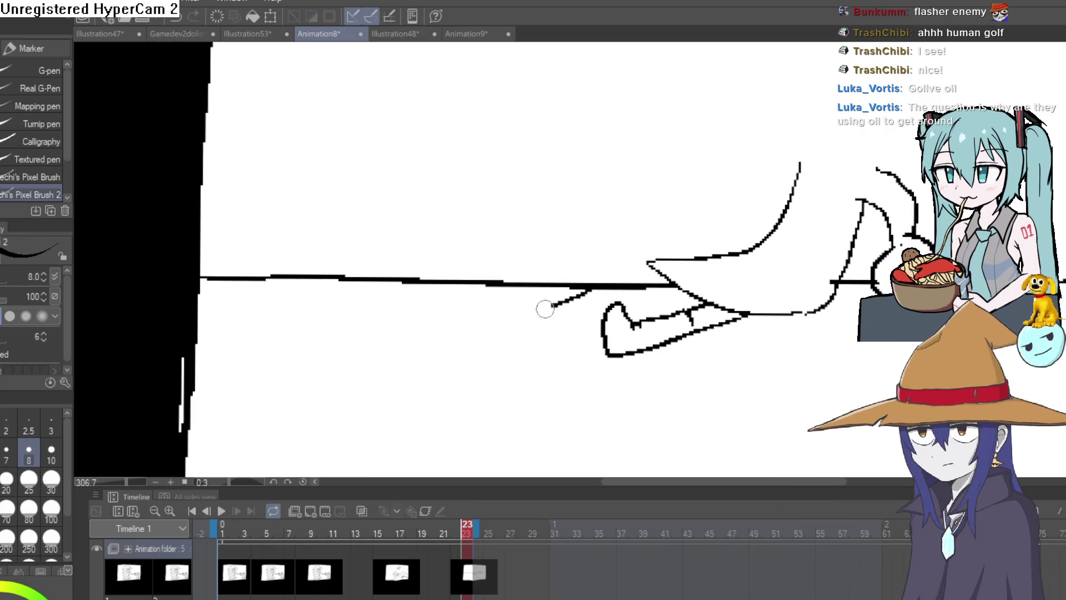
mouse_move(471, 328)
left_mouse_down()
mouse_move(603, 329)
mouse_move(570, 335)
mouse_move(592, 359)
left_mouse_up()
key("e")
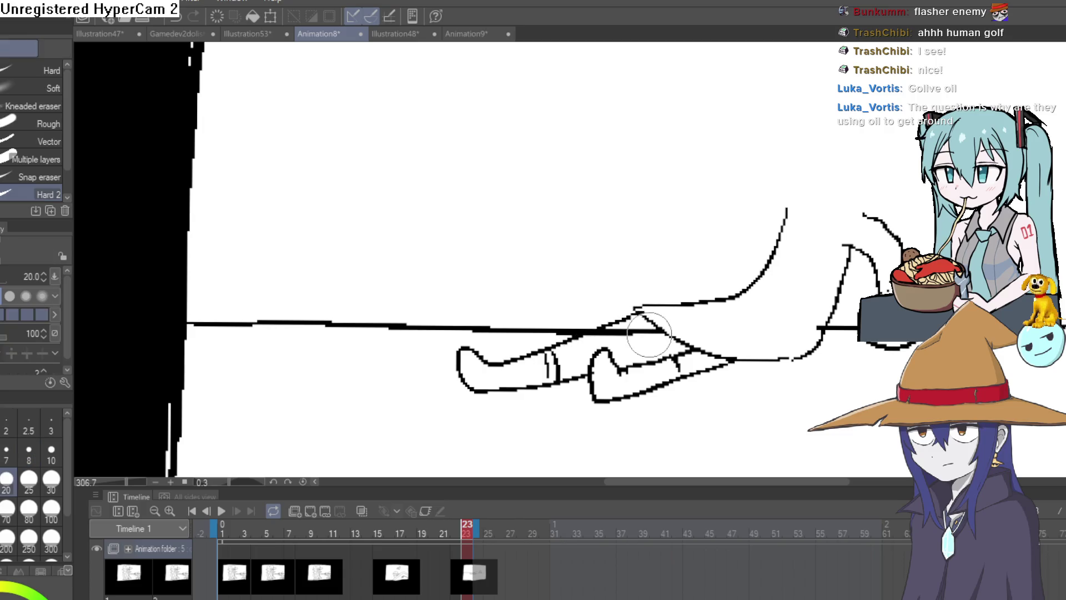
left_click_drag(650, 333, 598, 336)
scroll(672, 341, "down", 5)
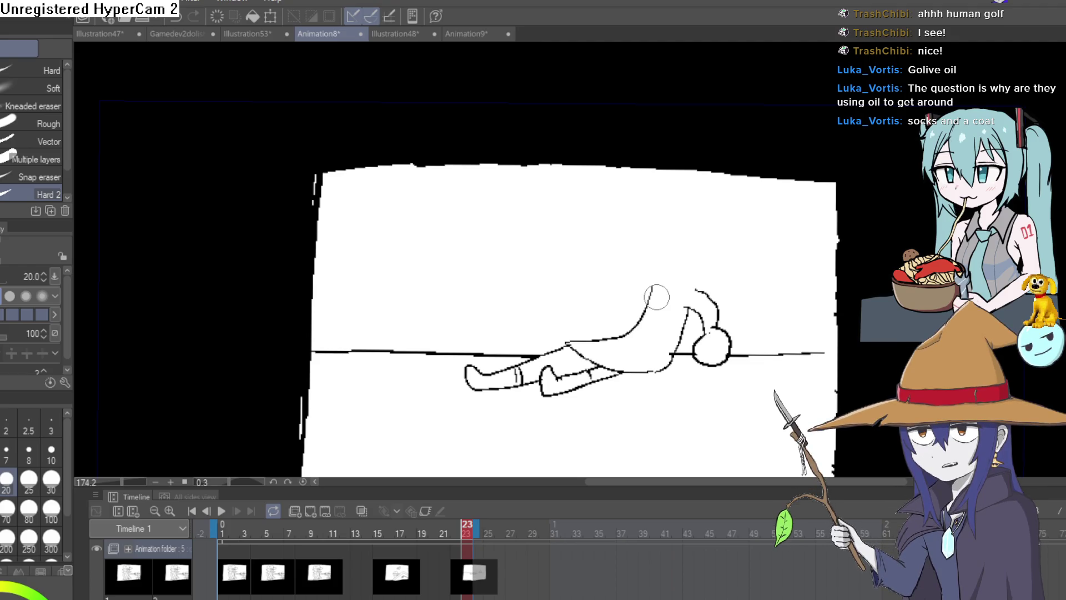
- Erase the reclining figure's hip curve and lower leg lines with the hard eraser
scroll(608, 336, "up", 5)
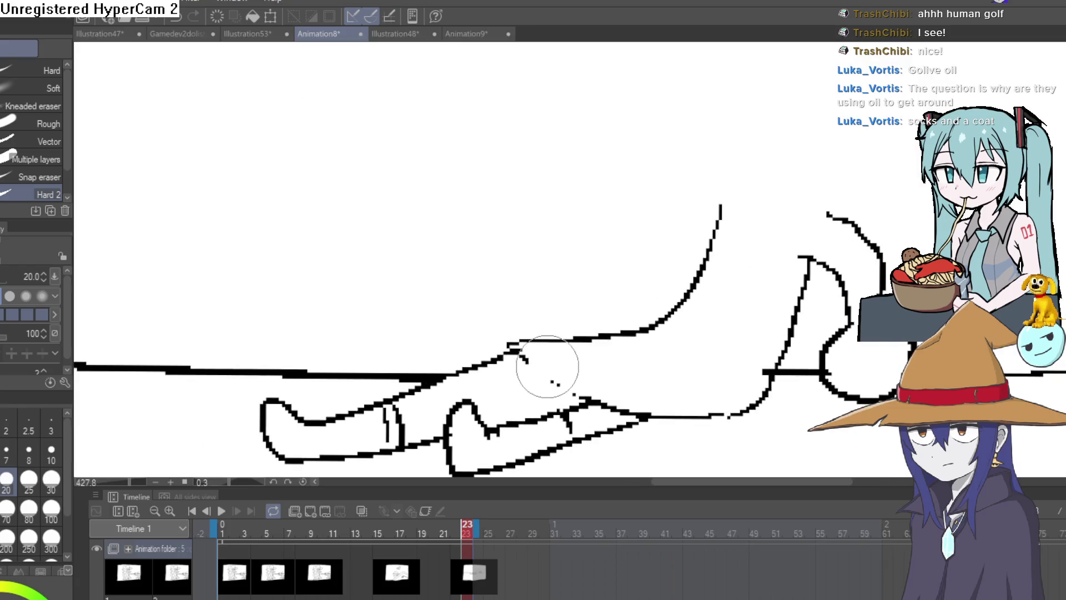
mouse_move(547, 366)
left_mouse_down()
mouse_move(550, 328)
mouse_move(594, 345)
mouse_move(549, 376)
mouse_move(656, 413)
mouse_move(606, 433)
mouse_move(572, 433)
mouse_move(554, 419)
mouse_move(596, 432)
left_mouse_up()
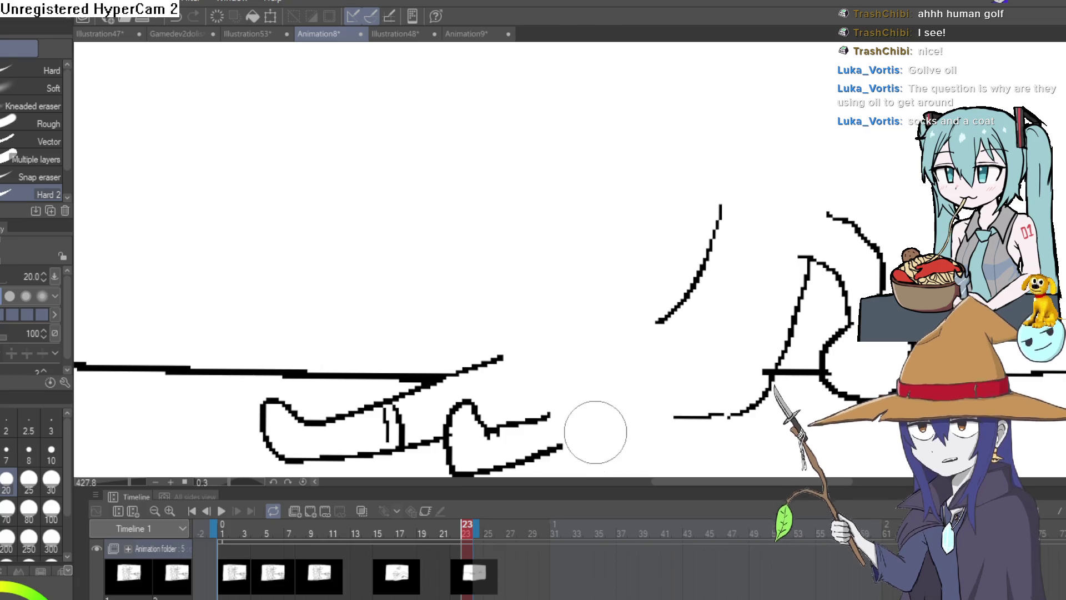
scroll(595, 432, "down", 3)
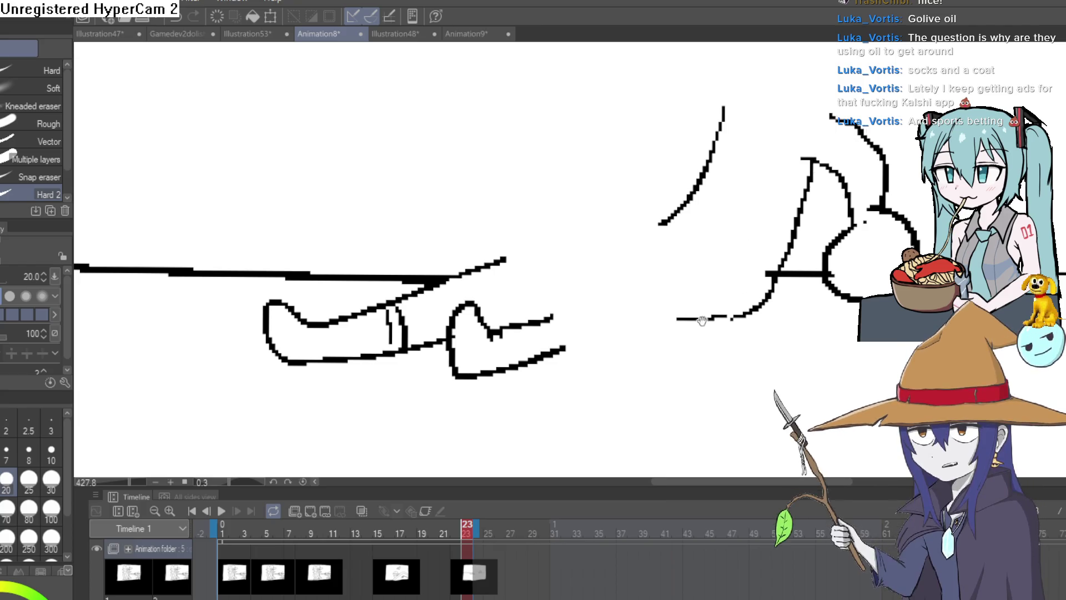
scroll(722, 334, "down", 5)
scroll(718, 346, "up", 5)
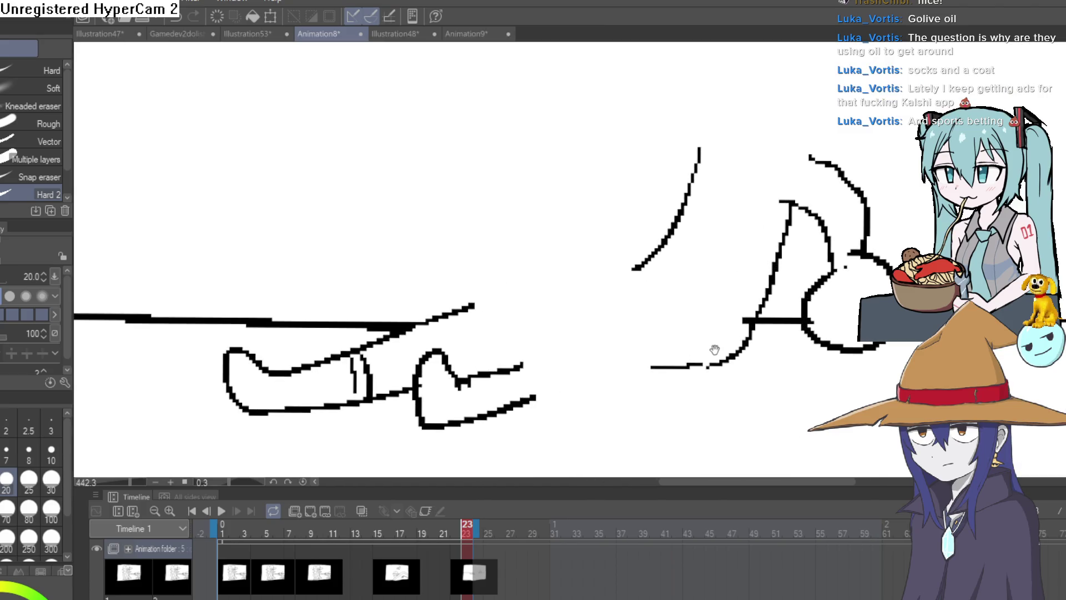
scroll(714, 350, "down", 5)
scroll(703, 355, "up", 4)
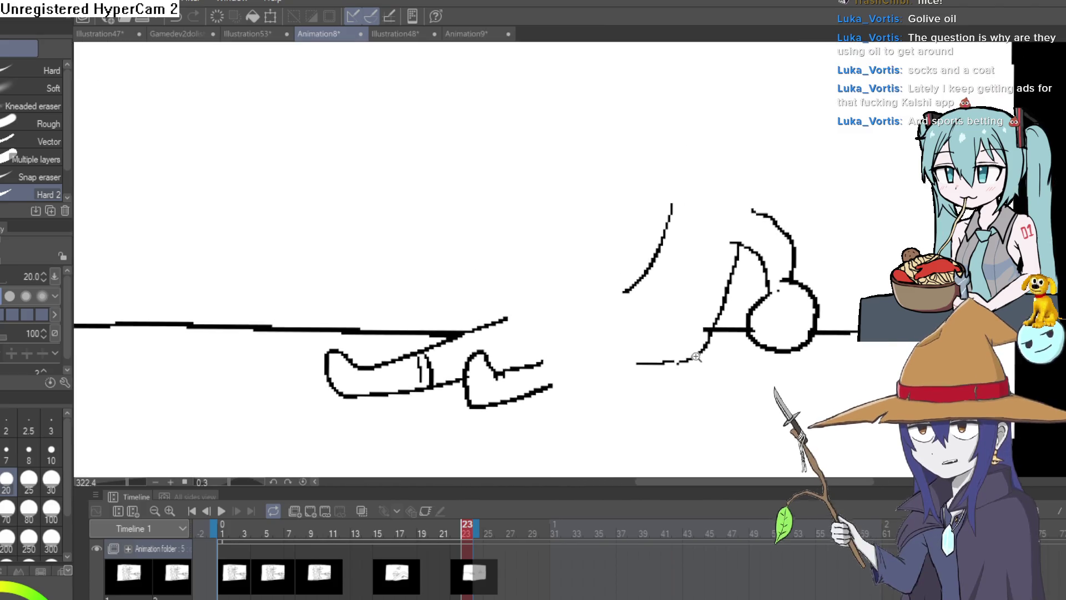
scroll(696, 356, "down", 5)
scroll(655, 358, "up", 6)
- Draw the torso's back and shoulder lines, a round head with an eye, and the coat collar
left_click_drag(669, 367, 627, 368)
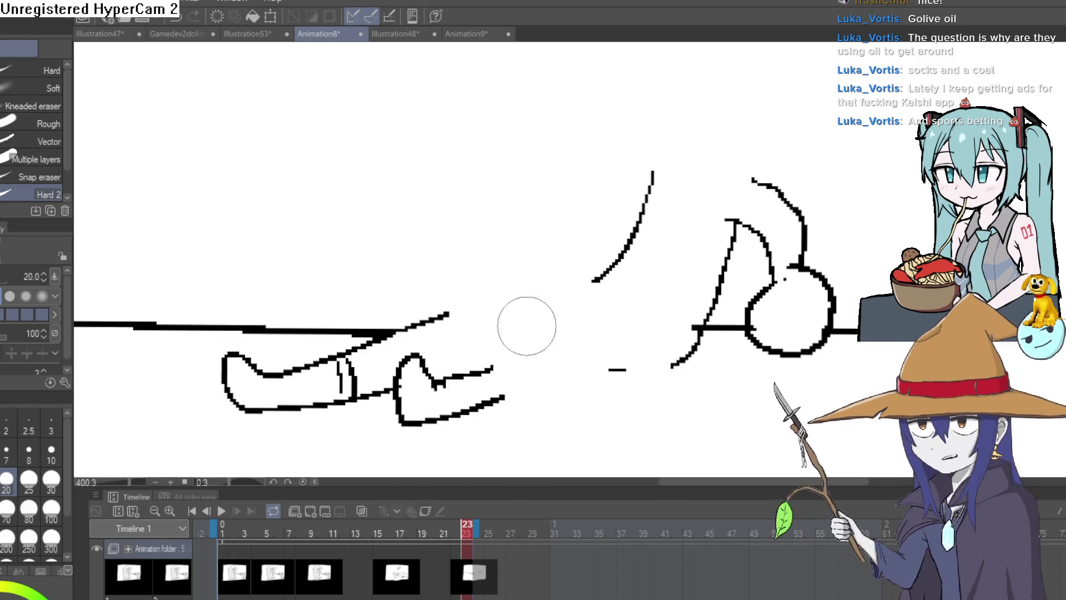
key("p")
mouse_move(694, 345)
left_mouse_down()
mouse_move(583, 381)
mouse_move(481, 287)
mouse_move(594, 280)
mouse_move(648, 309)
mouse_move(638, 362)
mouse_move(646, 371)
left_mouse_up()
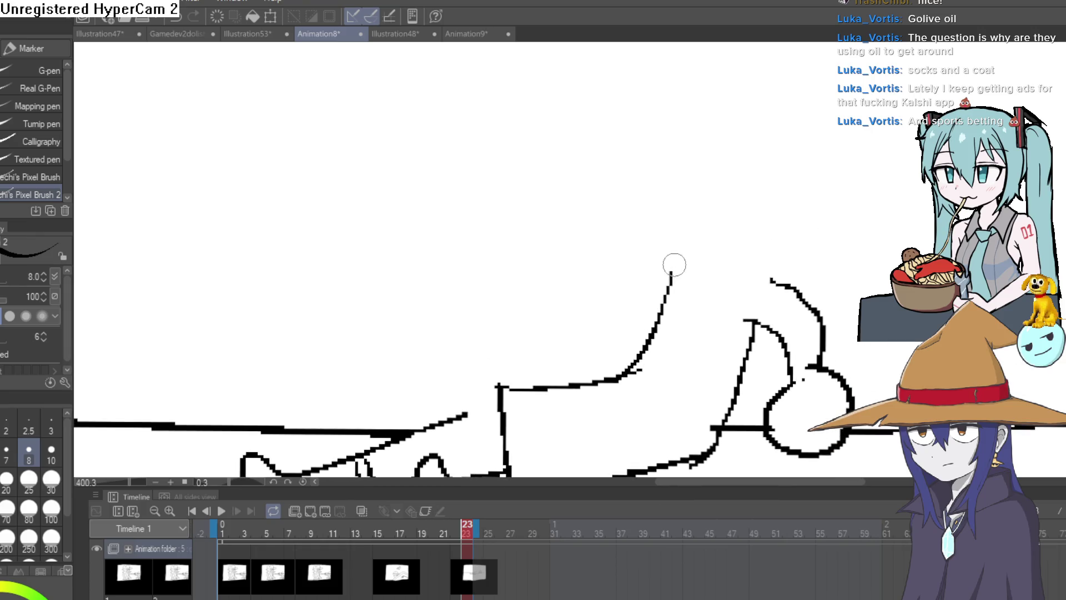
left_click_drag(598, 268, 773, 264)
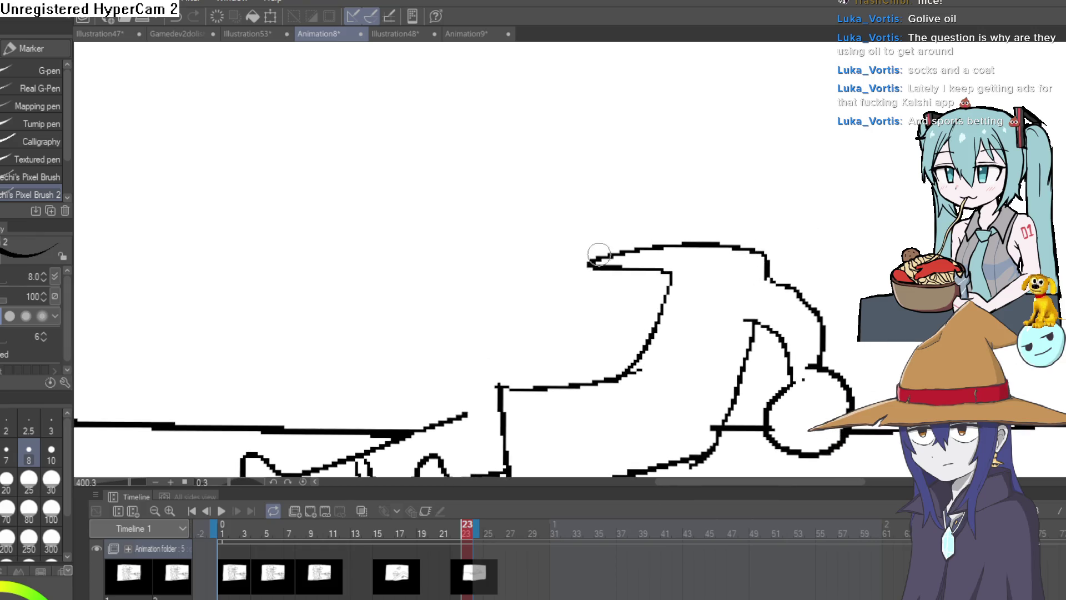
mouse_move(598, 254)
left_mouse_down()
mouse_move(707, 148)
mouse_move(722, 238)
left_mouse_up()
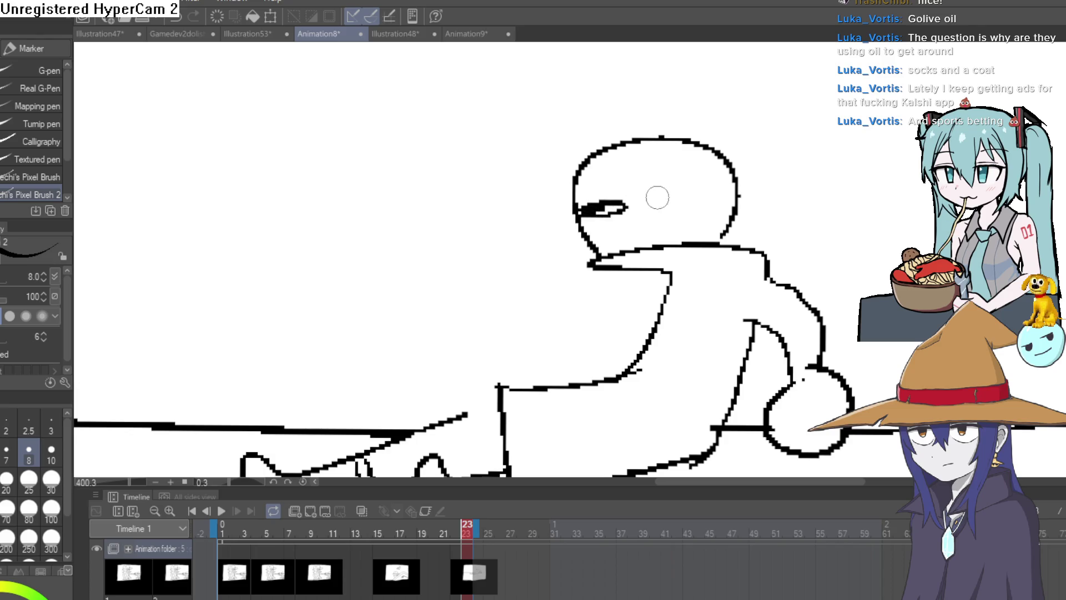
left_click_drag(694, 202, 640, 209)
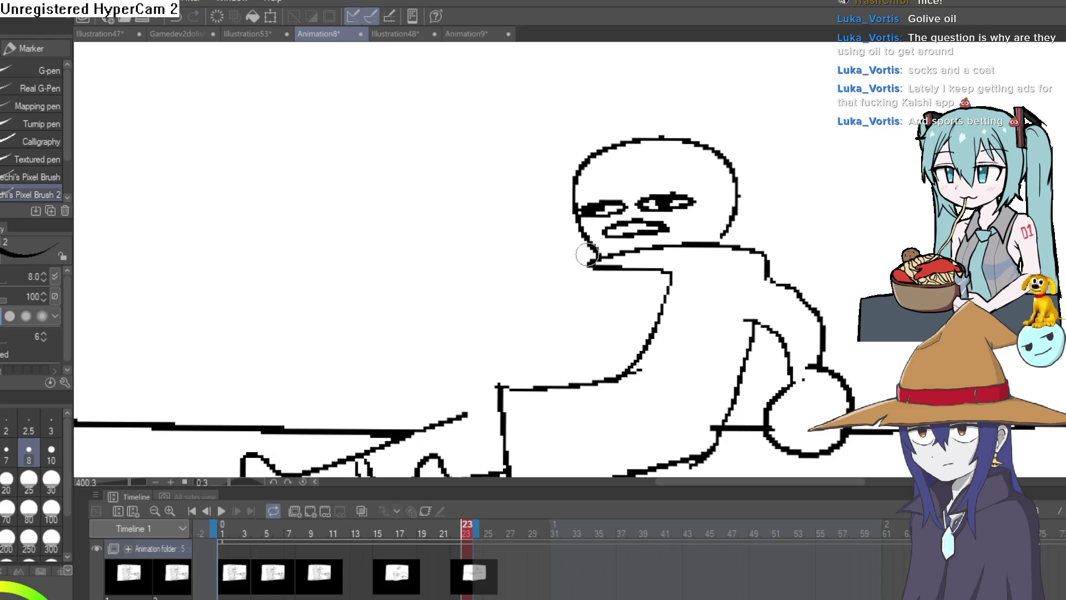
left_click_drag(533, 273, 551, 354)
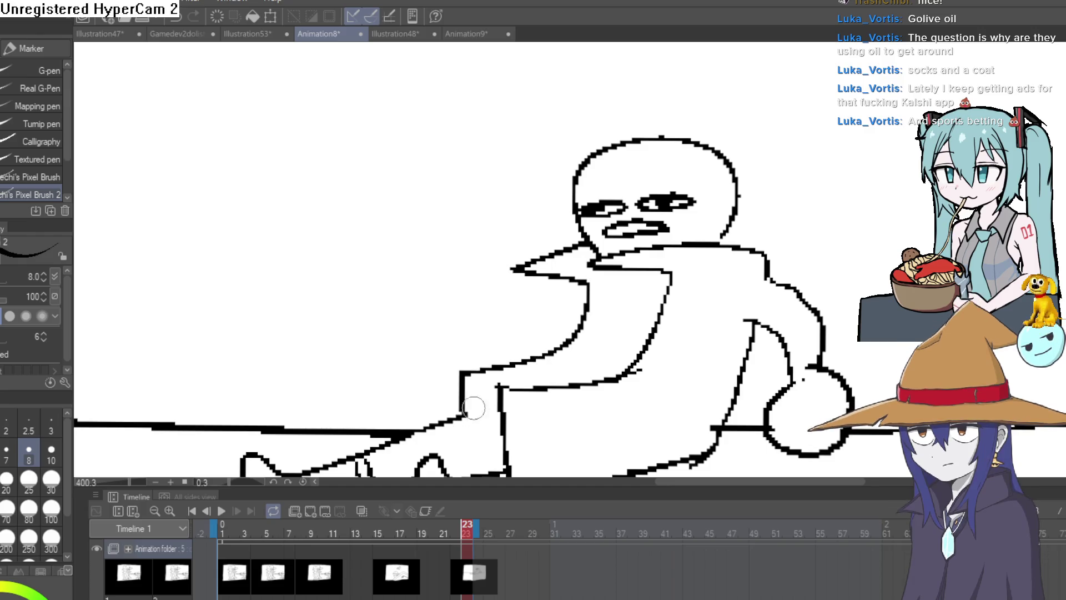
- Replace the old arm with a new one ending in a fist, and draw a hat brim
scroll(610, 383, "down", 3)
left_click_drag(678, 366, 673, 324)
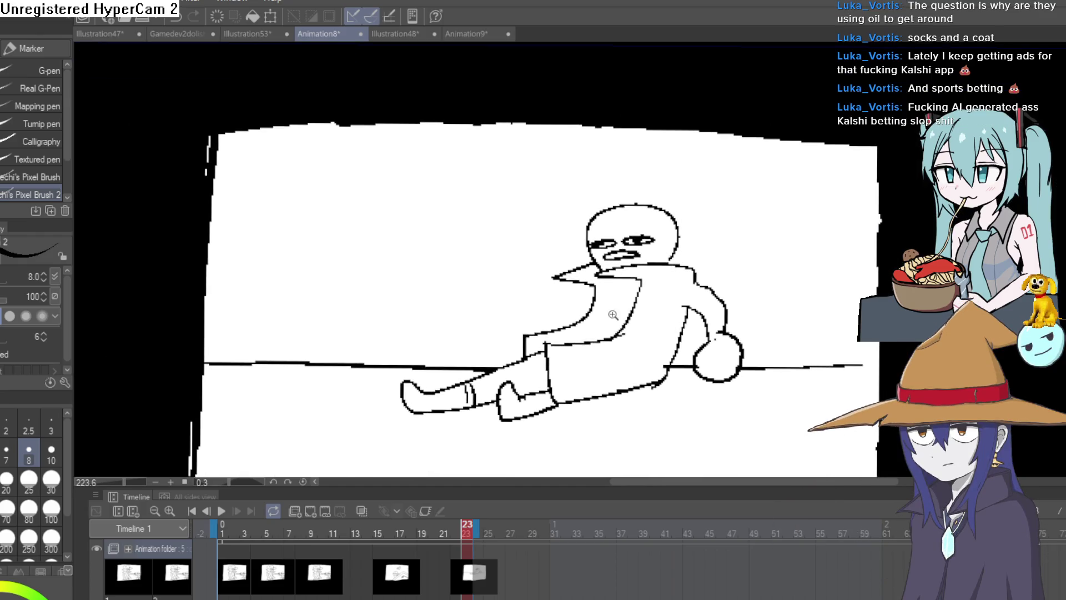
scroll(613, 315, "up", 3)
key("ctrl+z")
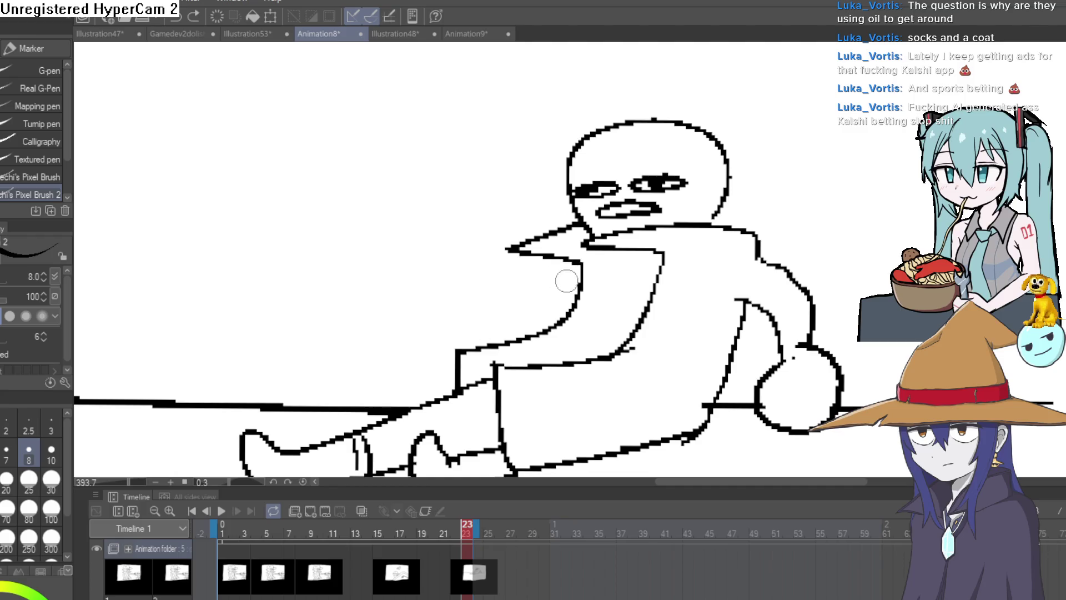
mouse_move(580, 262)
left_mouse_down()
mouse_move(535, 311)
mouse_move(489, 331)
mouse_move(429, 385)
left_mouse_up()
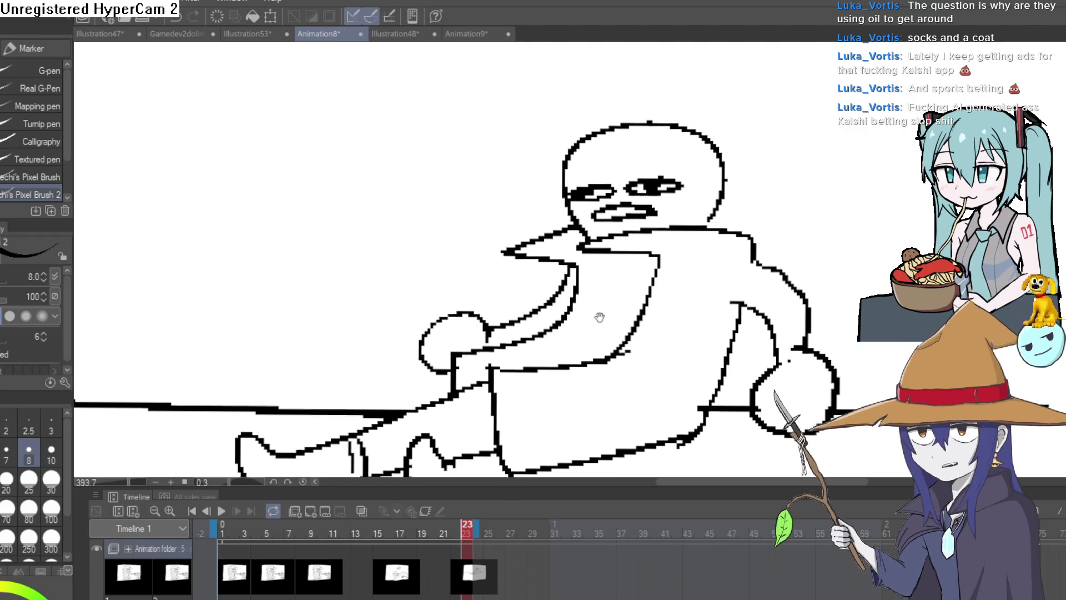
left_click_drag(615, 297, 589, 345)
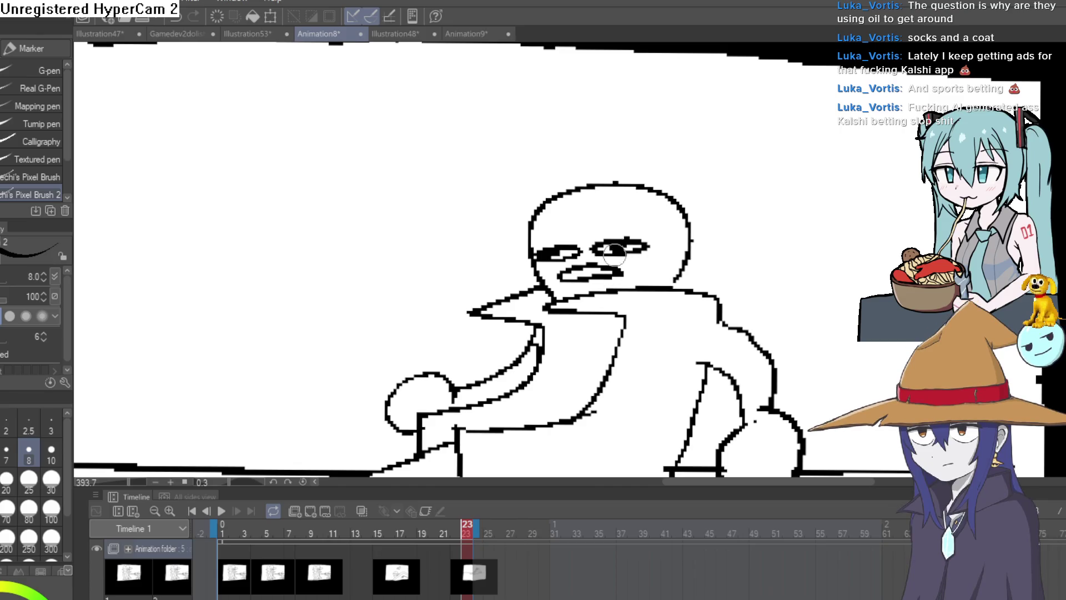
left_click_drag(508, 233, 743, 210)
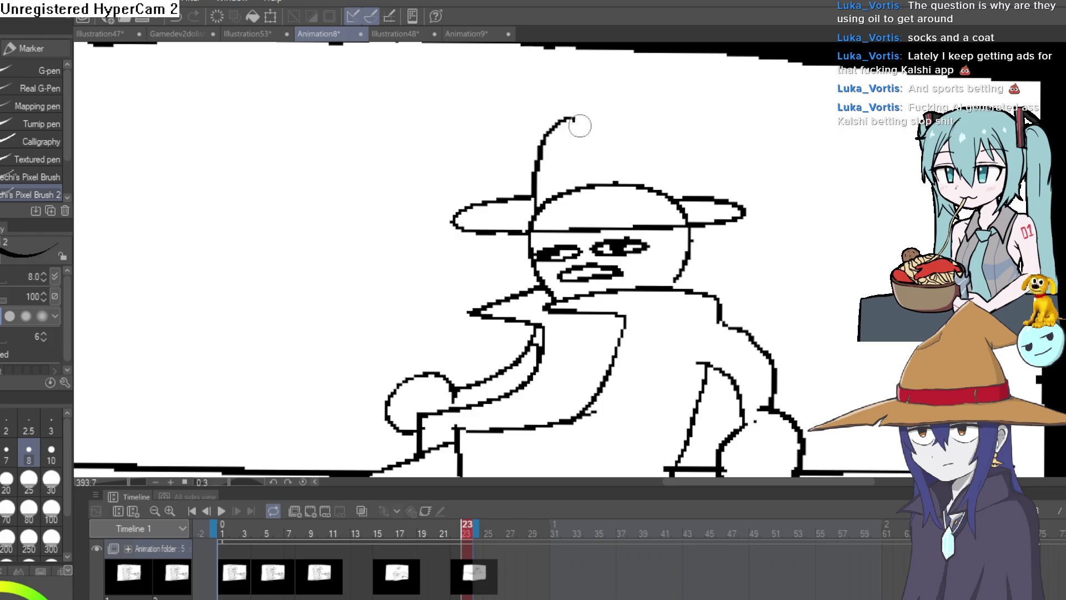
- Complete the hat crown outline and erase the stray stroke inside it
mouse_move(662, 103)
left_mouse_down()
mouse_move(688, 206)
mouse_move(536, 213)
left_mouse_up()
key("e")
left_click_drag(609, 186, 655, 179)
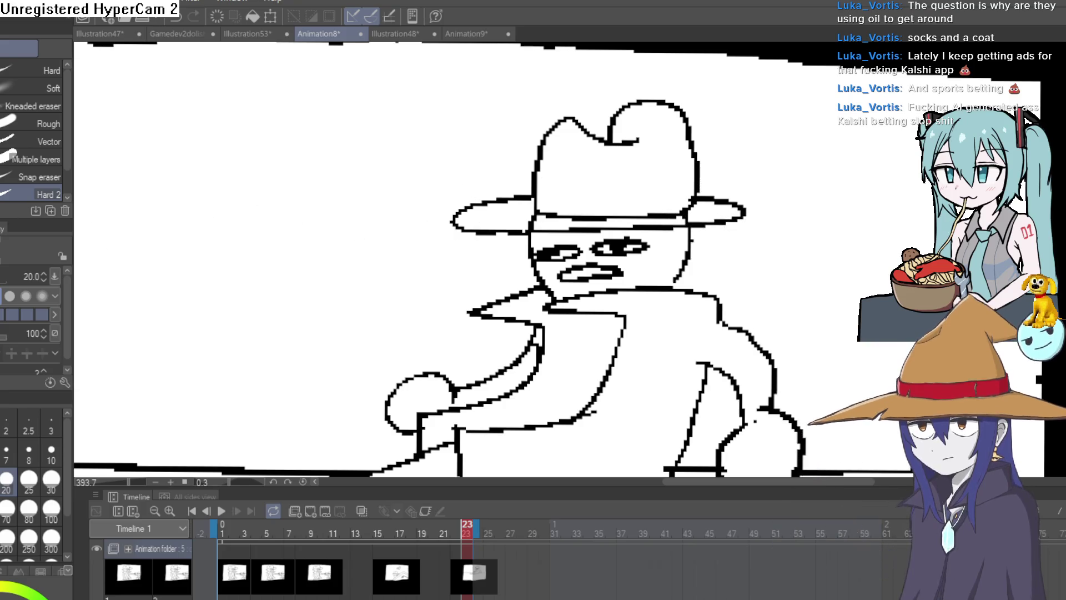
key("p")
scroll(665, 201, "up", 2)
left_click_drag(742, 191, 683, 110)
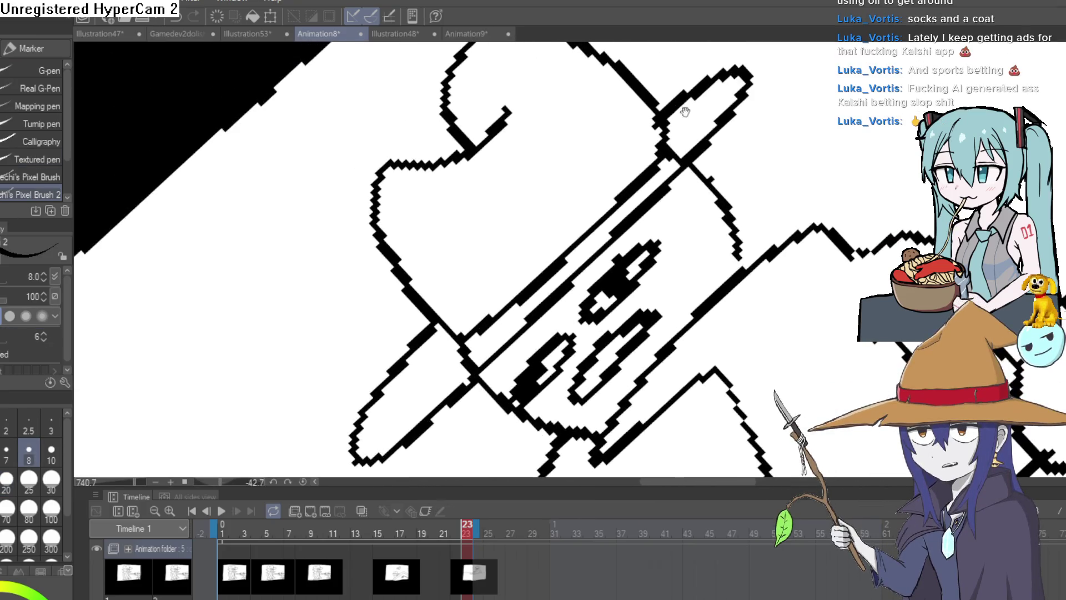
scroll(699, 202, "up", 3)
scroll(712, 191, "down", 3)
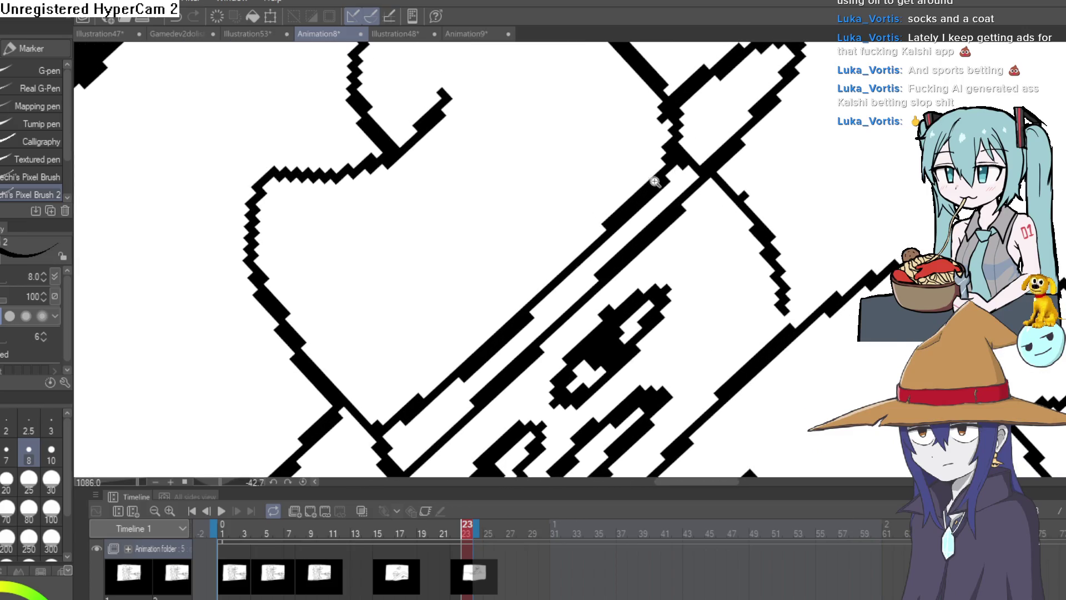
- Touch up the hat with eraser and pen, then zoom out and level the canvas
key("e")
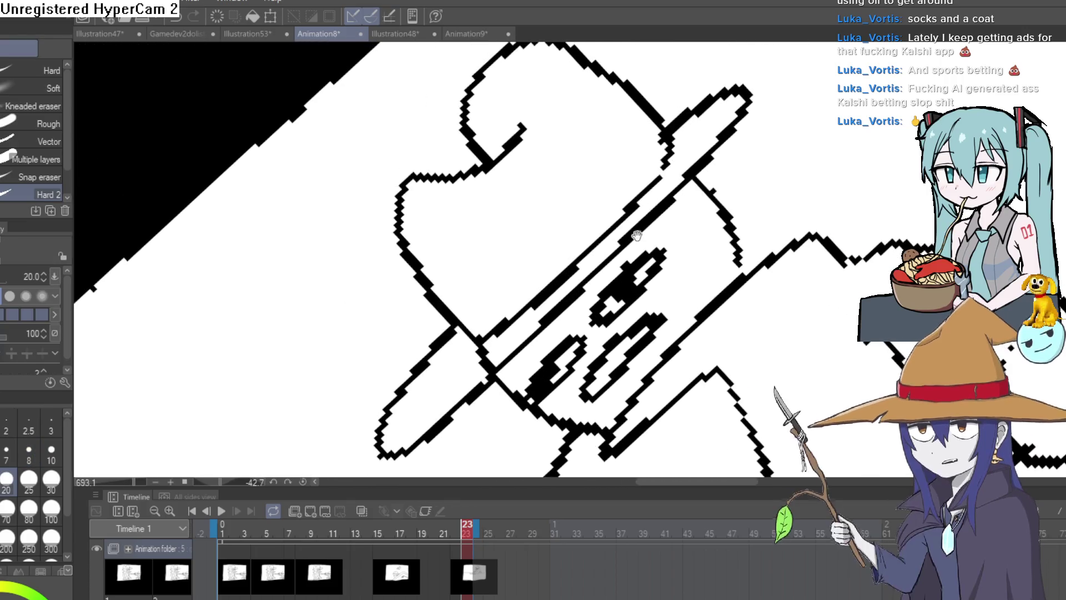
scroll(642, 167, "down", 3)
scroll(554, 259, "down", 2)
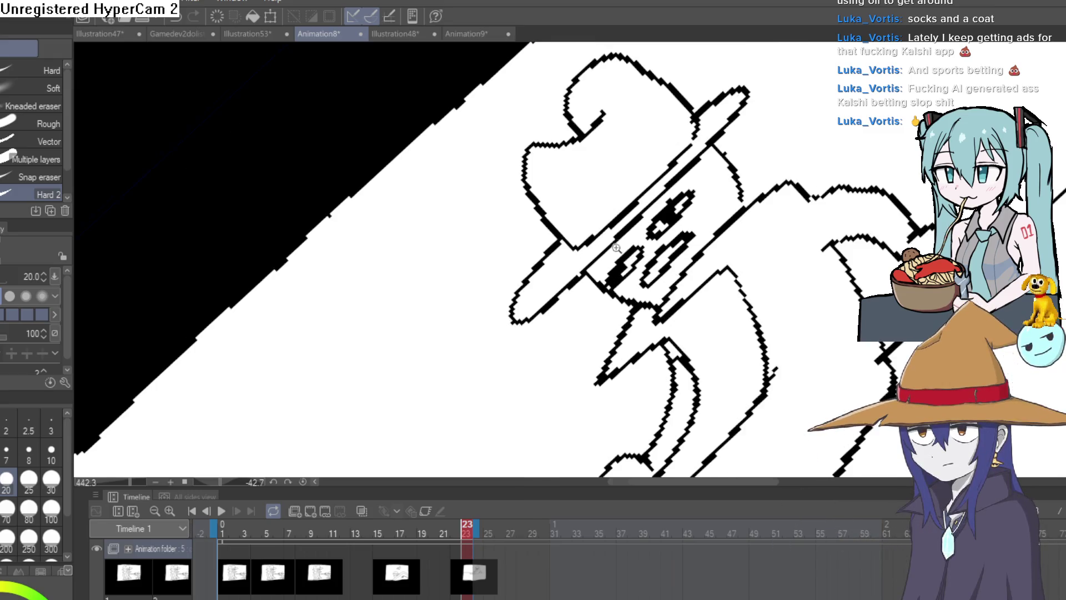
mouse_move(555, 258)
left_mouse_down()
mouse_move(761, 246)
mouse_move(755, 277)
mouse_move(713, 277)
mouse_move(716, 250)
mouse_move(699, 247)
mouse_move(735, 222)
mouse_move(715, 157)
left_mouse_up()
key("p")
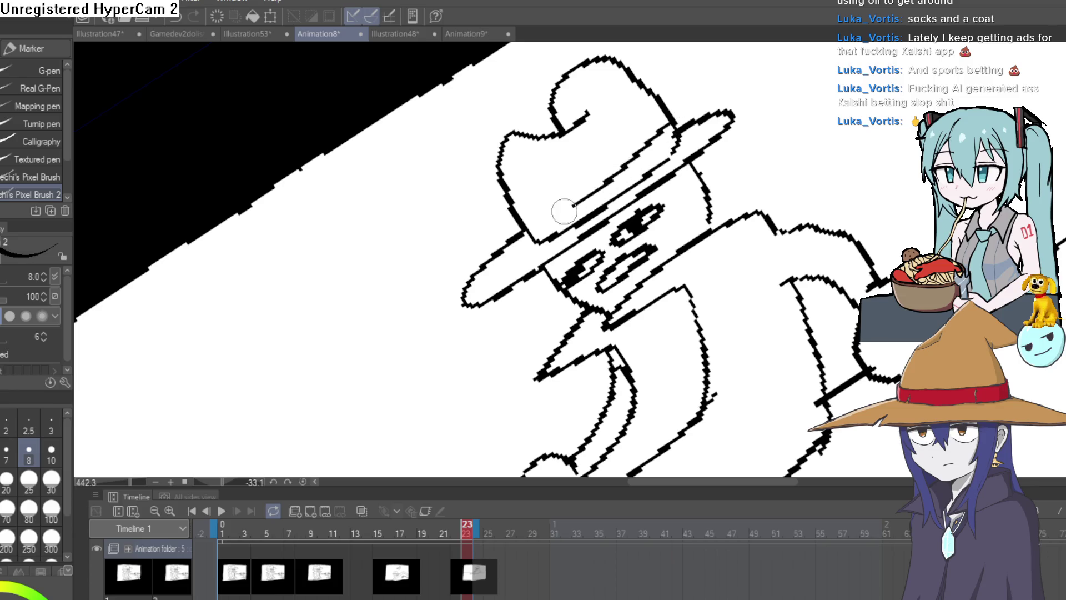
key("e")
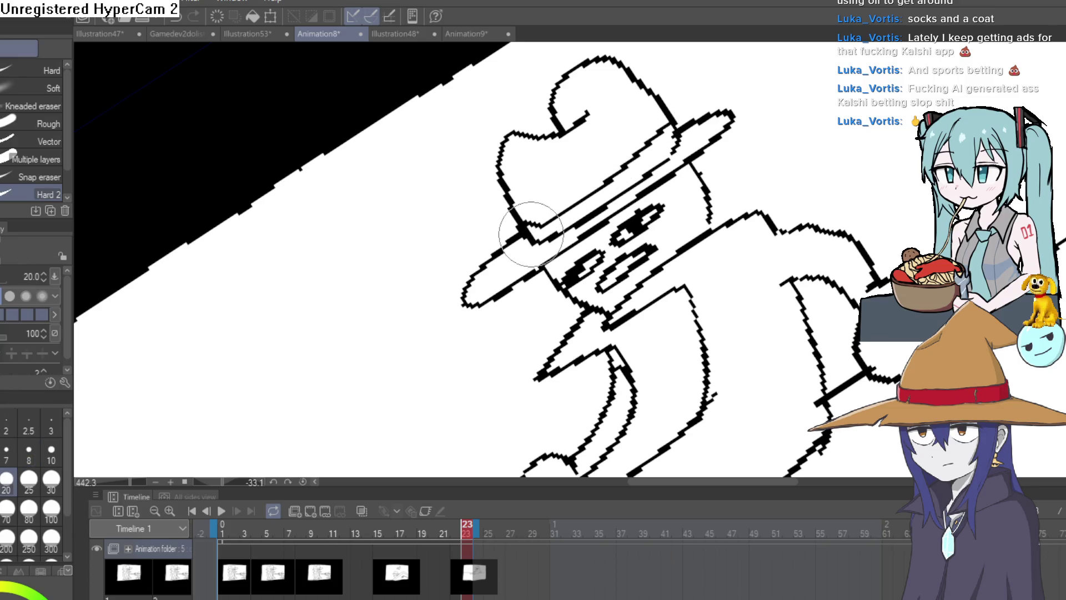
scroll(534, 226, "down", 3)
mouse_move(534, 226)
left_mouse_down()
mouse_move(752, 276)
mouse_move(744, 290)
left_mouse_up()
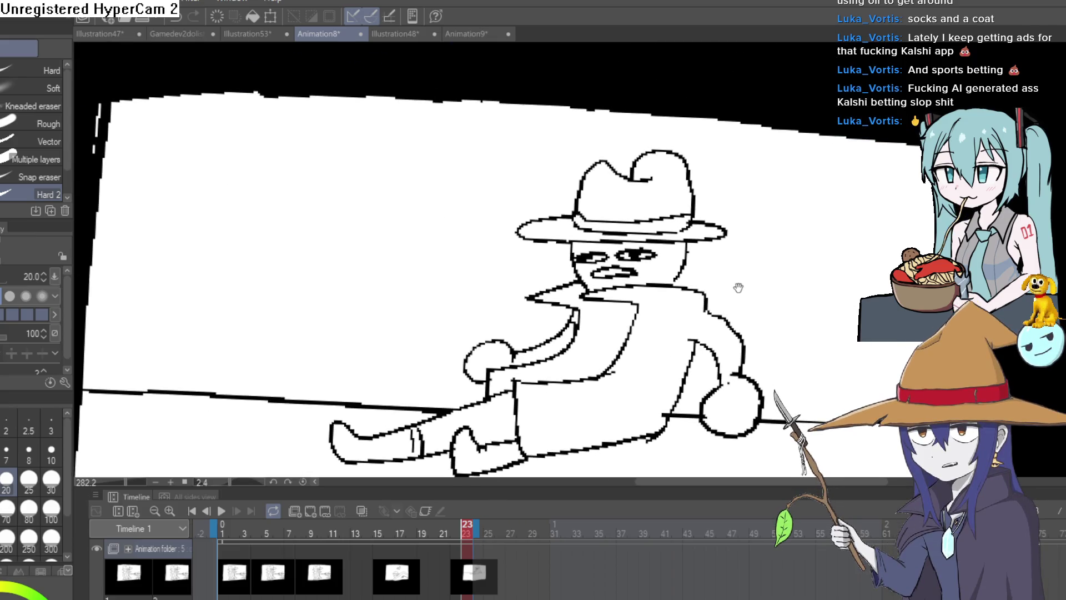
- Zoom into the legs and erase the leg and foot lines below the torso
scroll(727, 288, "down", 3)
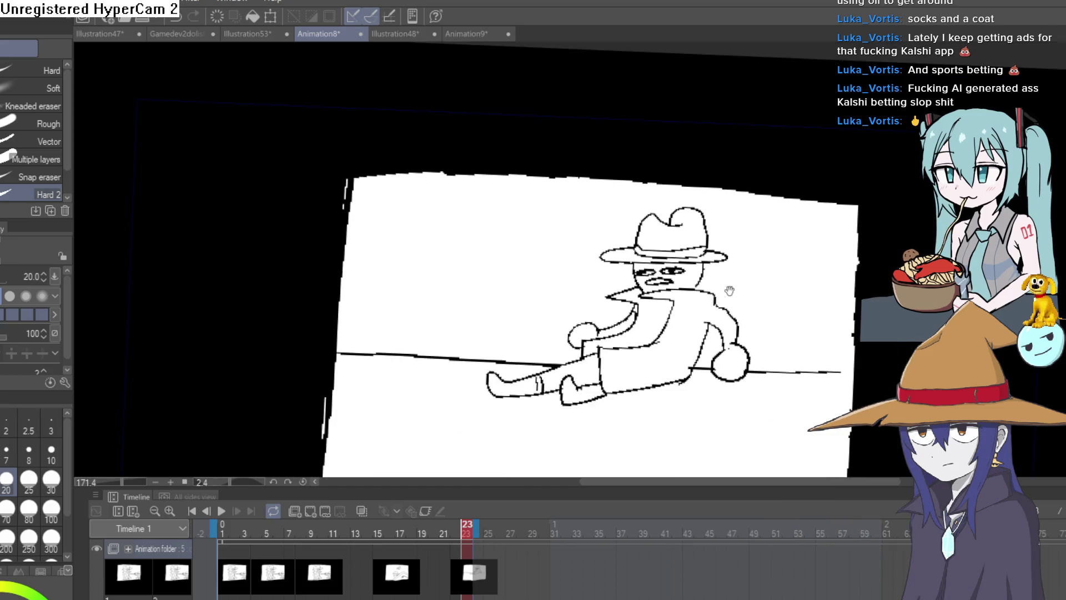
mouse_move(710, 248)
left_mouse_down()
mouse_move(728, 195)
mouse_move(714, 250)
mouse_move(671, 265)
left_mouse_up()
scroll(564, 321, "up", 5)
mouse_move(564, 321)
left_mouse_down()
mouse_move(507, 316)
mouse_move(468, 286)
mouse_move(553, 202)
mouse_move(507, 291)
mouse_move(552, 278)
mouse_move(520, 222)
mouse_move(476, 222)
mouse_move(317, 255)
mouse_move(291, 307)
mouse_move(514, 261)
mouse_move(509, 316)
left_mouse_up()
left_click_drag(623, 305, 612, 345)
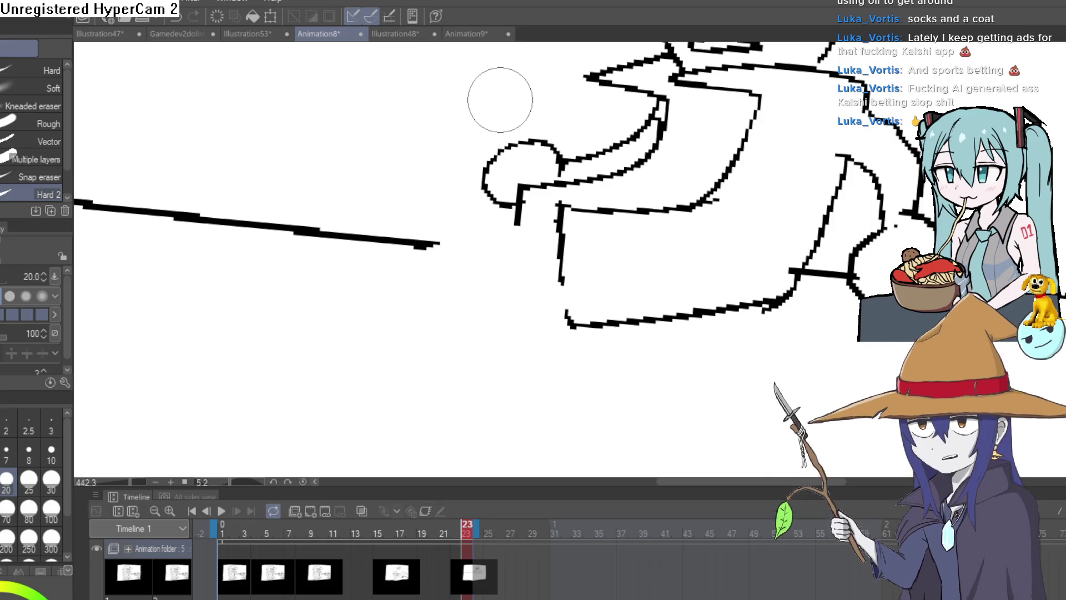
scroll(500, 100, "down", 5)
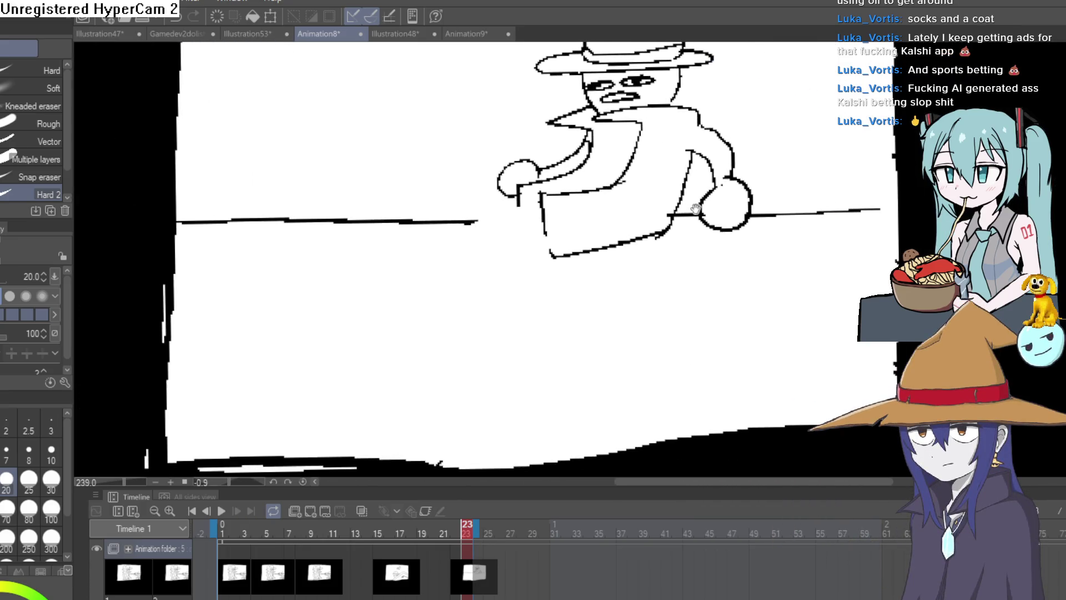
left_click_drag(696, 208, 709, 241)
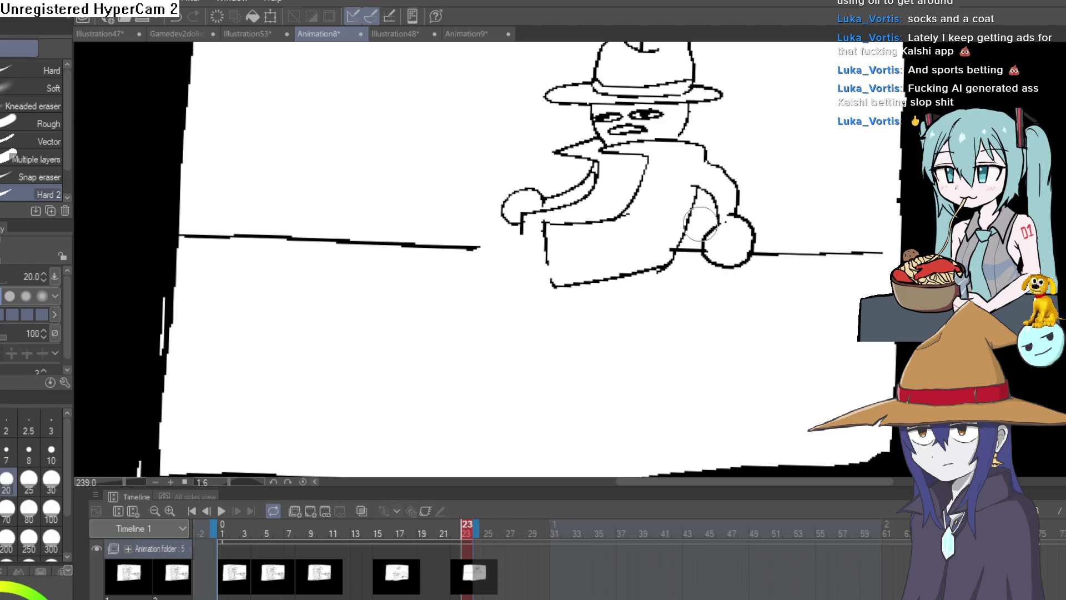
scroll(633, 211, "up", 4)
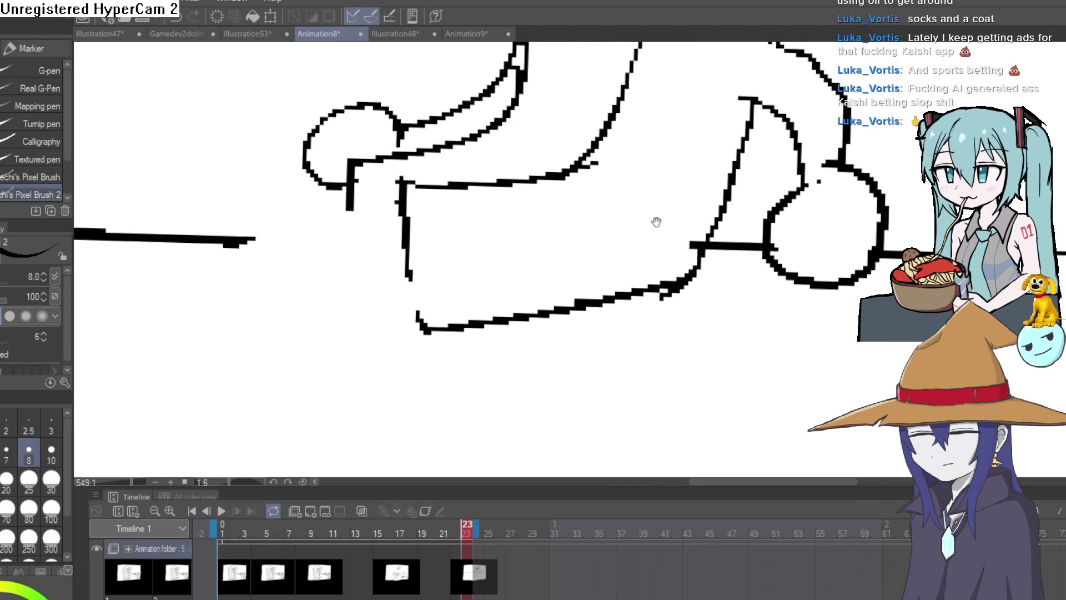
- Draw a new body line down from the torso and erase the stray strokes beside the hand
key("p")
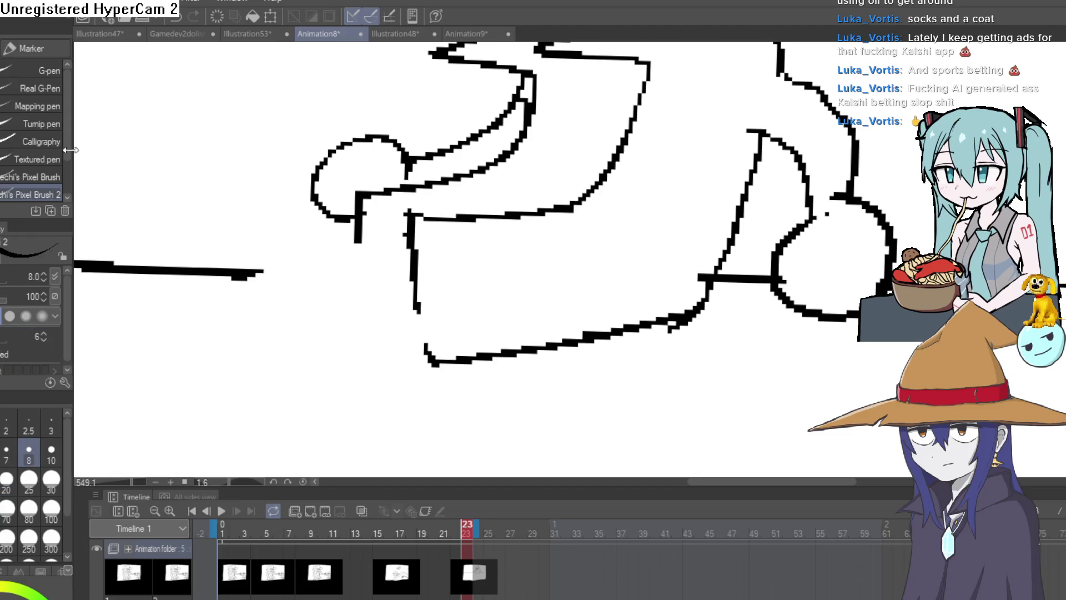
mouse_move(577, 206)
left_mouse_down()
mouse_move(493, 195)
mouse_move(472, 311)
mouse_move(428, 371)
mouse_move(405, 250)
mouse_move(444, 214)
mouse_move(503, 219)
left_mouse_up()
key("e")
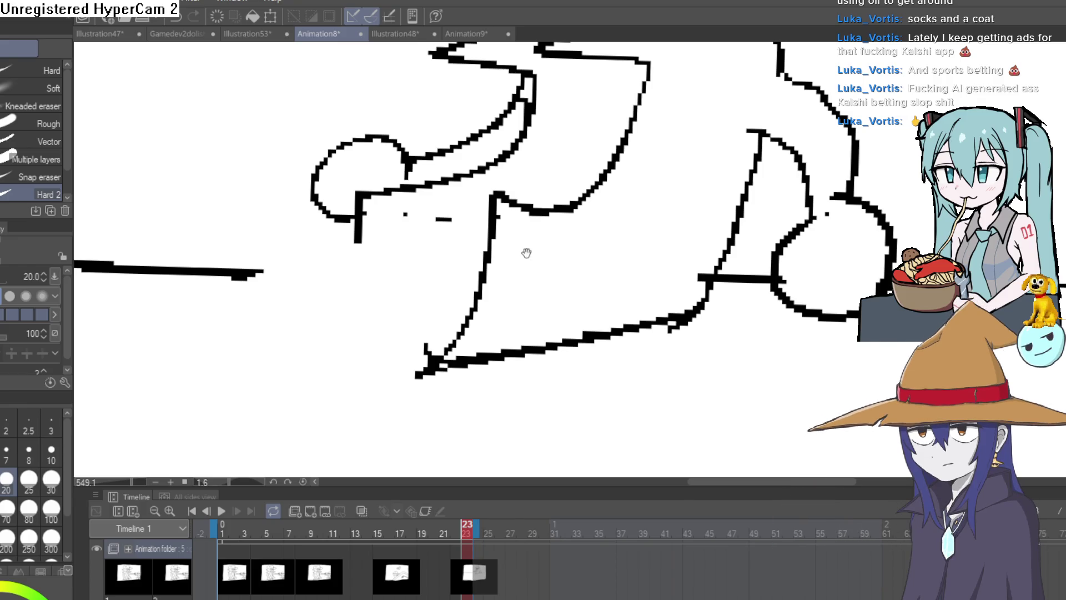
left_click_drag(526, 253, 510, 301)
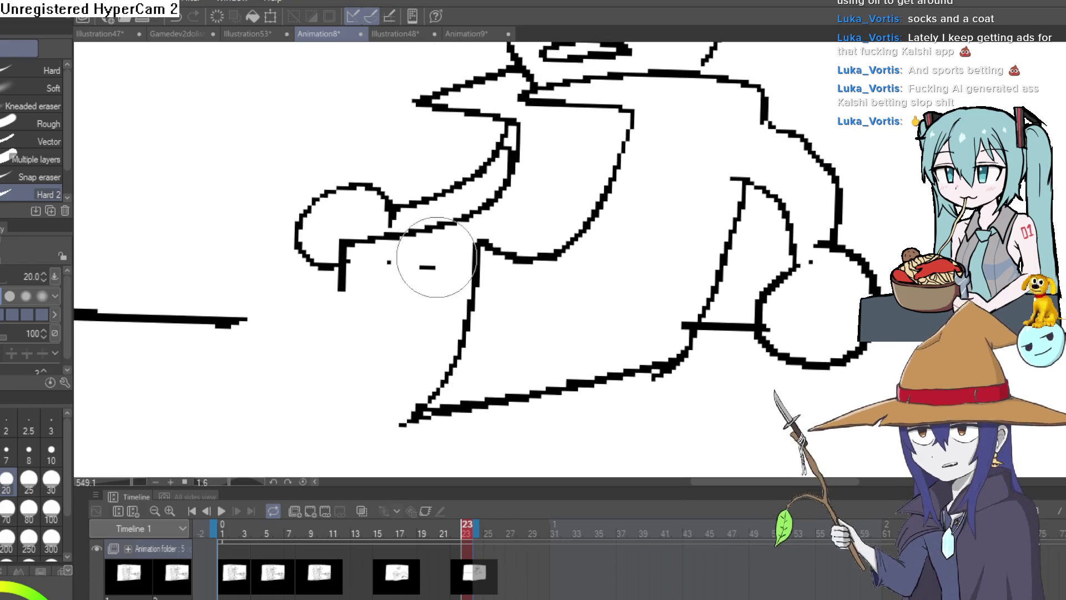
mouse_move(436, 261)
left_mouse_down()
mouse_move(405, 250)
mouse_move(340, 261)
mouse_move(326, 305)
mouse_move(430, 250)
left_mouse_up()
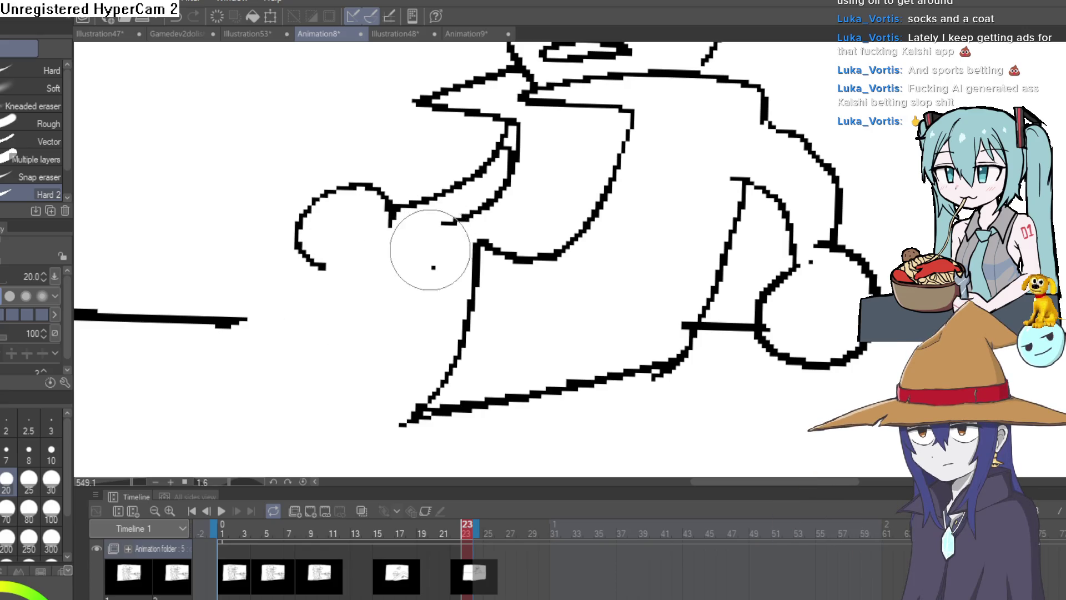
- Redraw the short arm stroke and a line from the arm down to the hand
key("p")
scroll(634, 261, "down", 5)
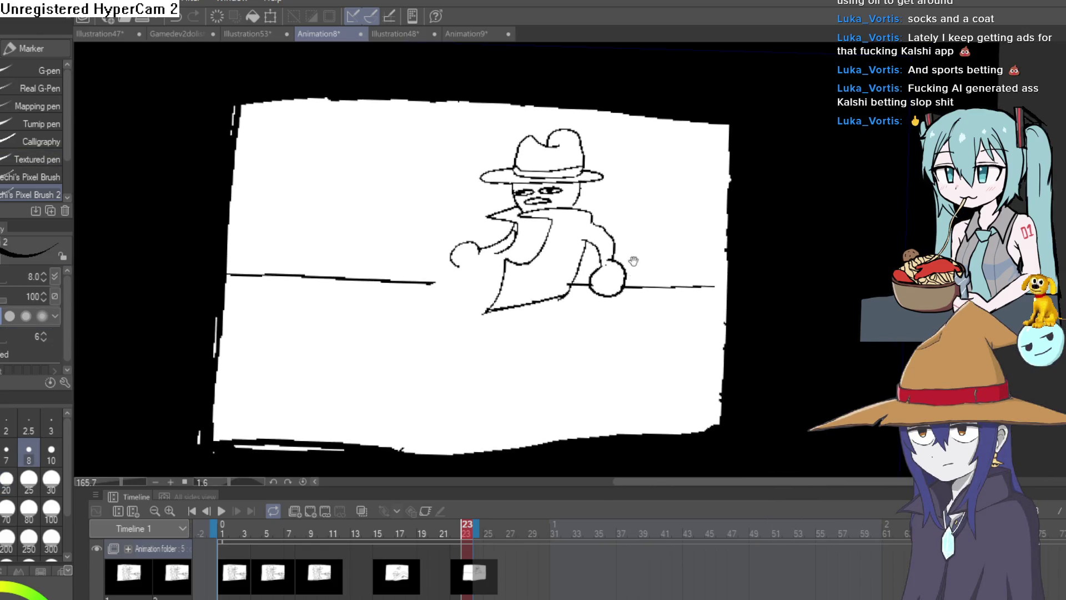
scroll(558, 251, "up", 4)
left_click_drag(422, 252, 469, 255)
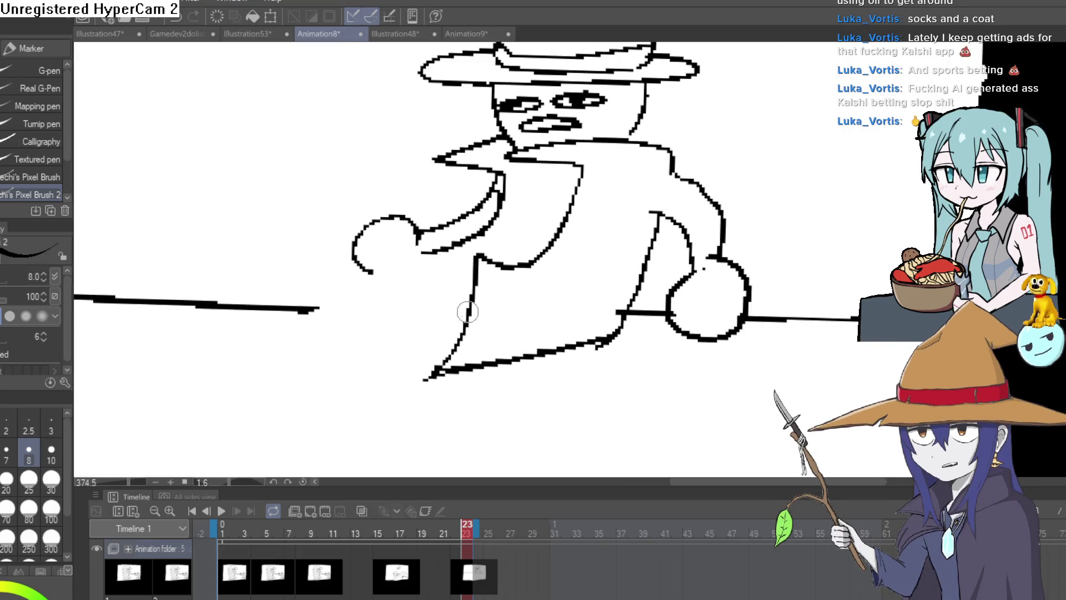
mouse_move(466, 309)
left_mouse_down()
mouse_move(357, 309)
mouse_move(399, 371)
mouse_move(430, 377)
mouse_move(392, 336)
left_mouse_up()
key("ctrl+z")
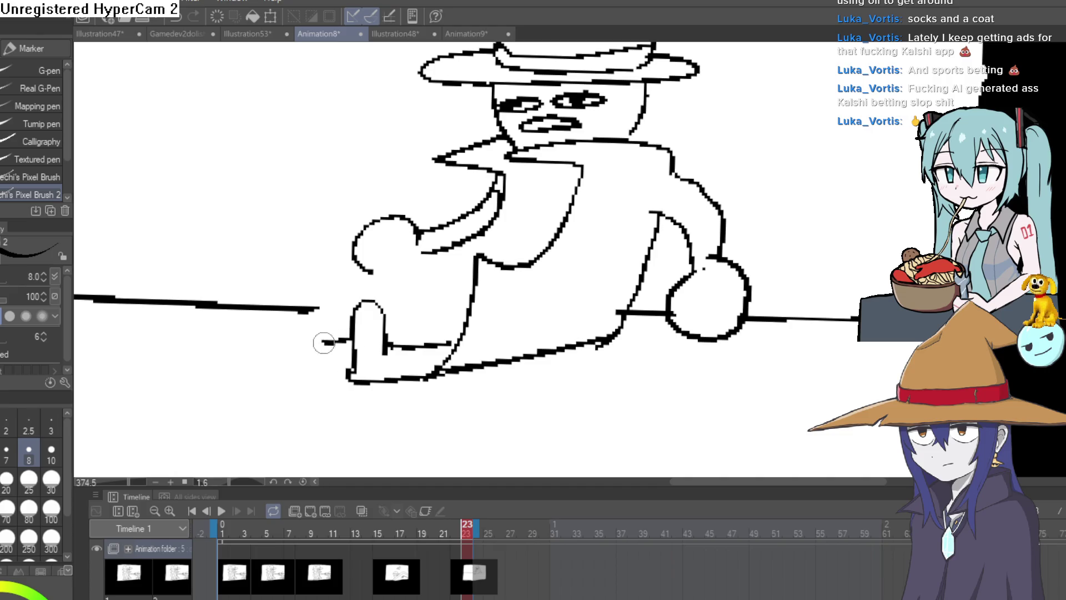
mouse_move(324, 343)
left_mouse_down()
mouse_move(276, 352)
mouse_move(343, 359)
left_mouse_up()
key("ctrl+z")
key("ctrl+z")
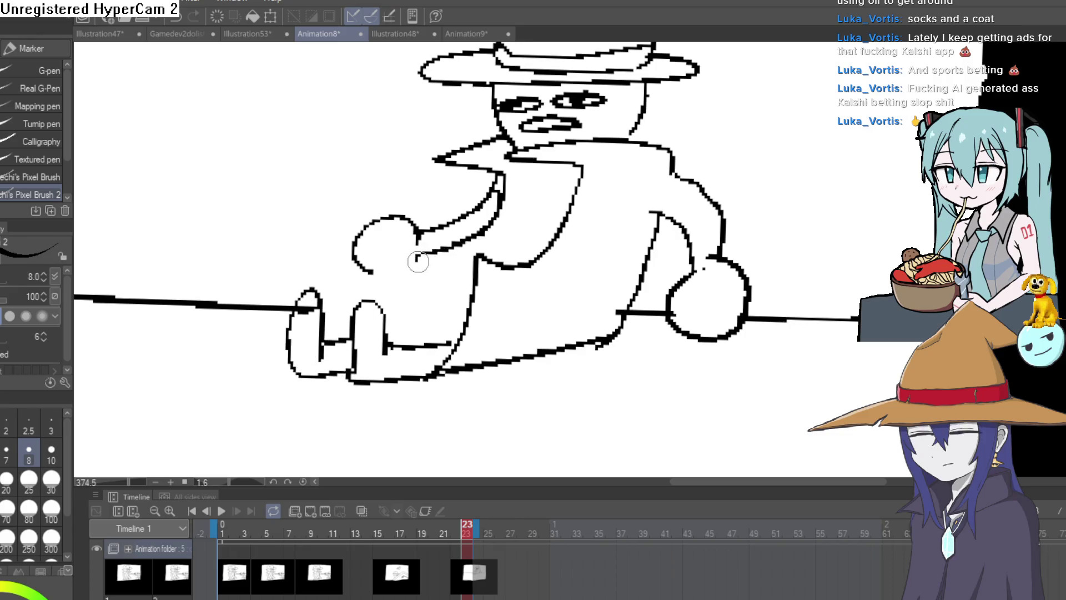
left_click_drag(417, 256, 393, 330)
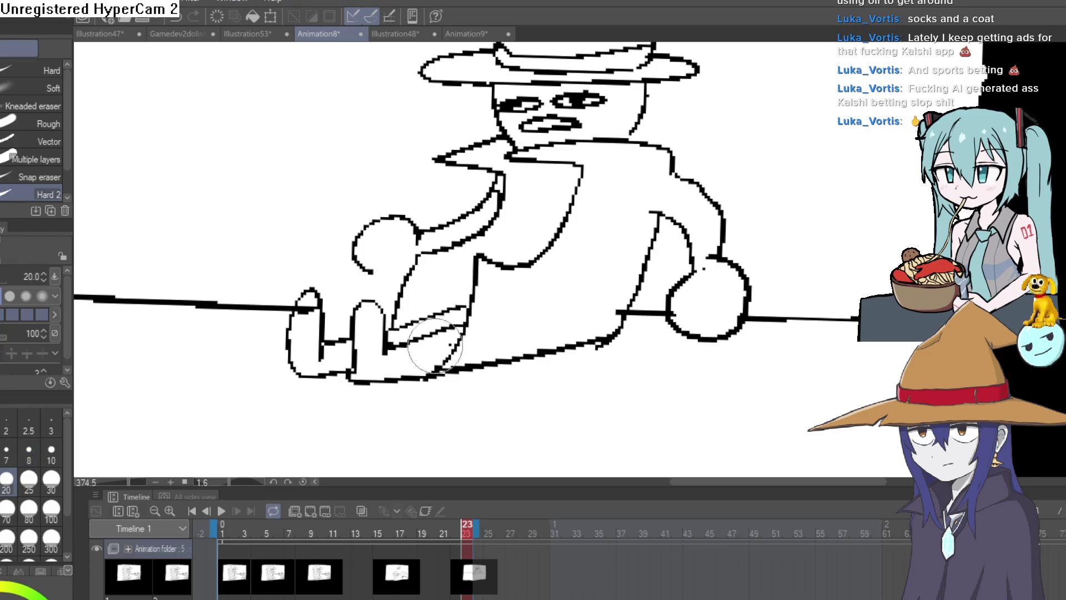
- Zoom in and level the view over the character's face
scroll(552, 276, "down", 6)
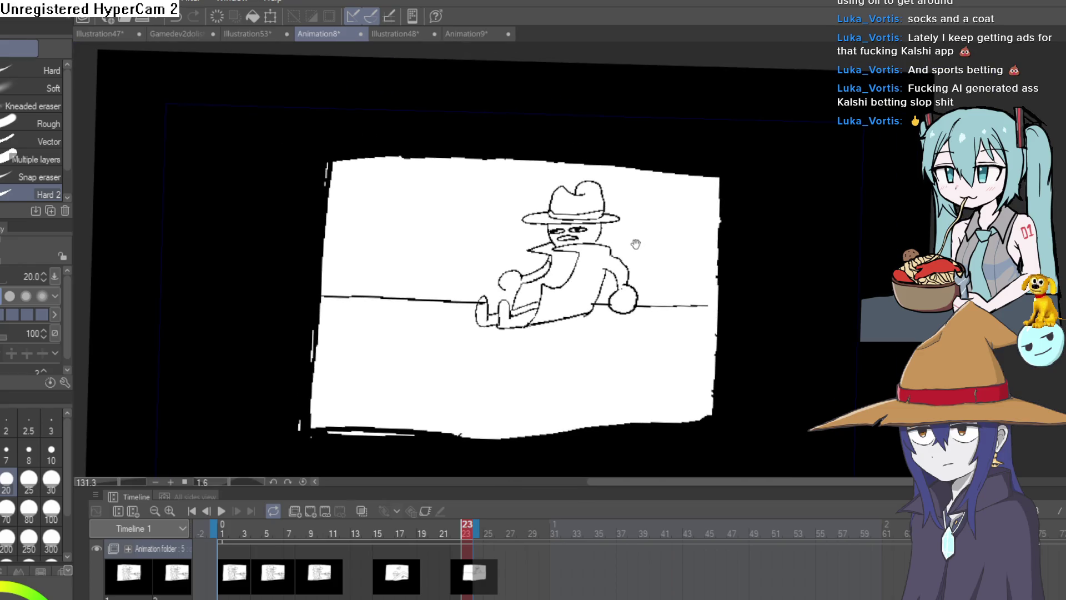
left_click_drag(576, 240, 522, 268)
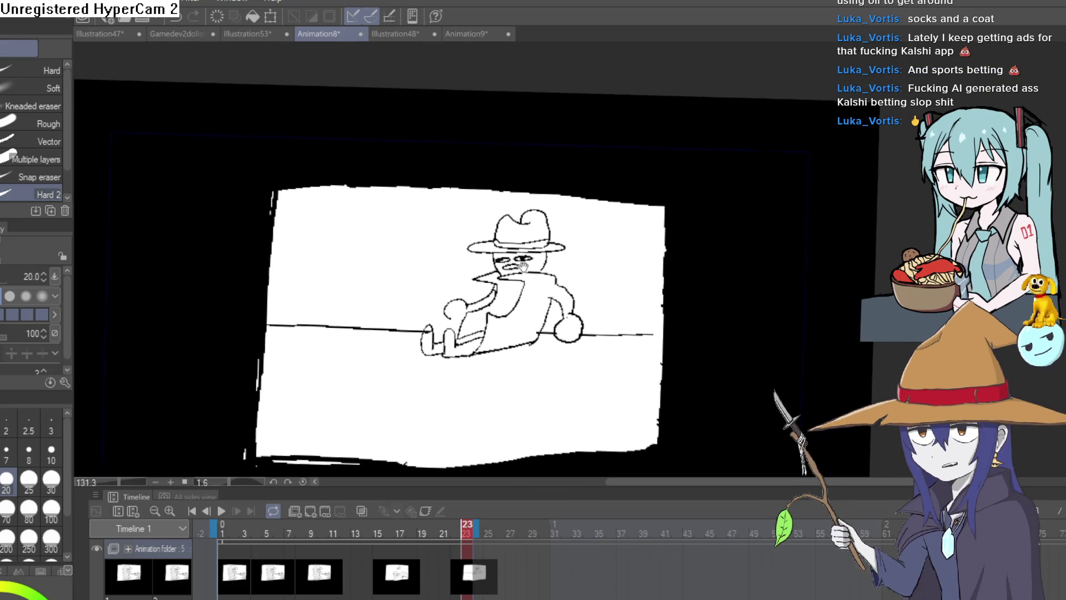
scroll(522, 268, "up", 5)
mouse_move(626, 250)
left_mouse_down()
mouse_move(635, 219)
mouse_move(689, 238)
left_mouse_up()
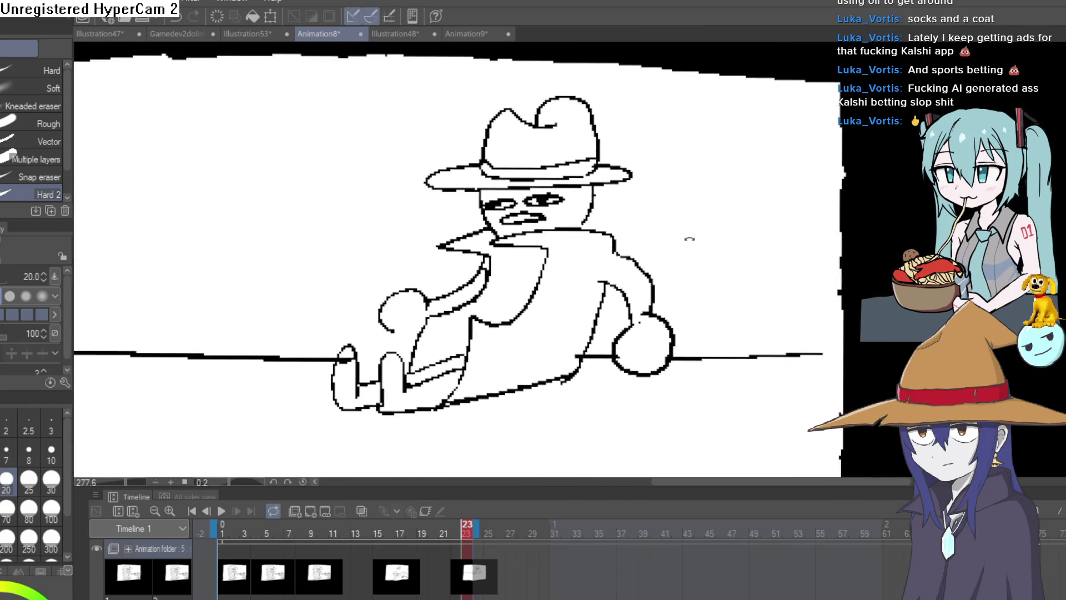
key("p")
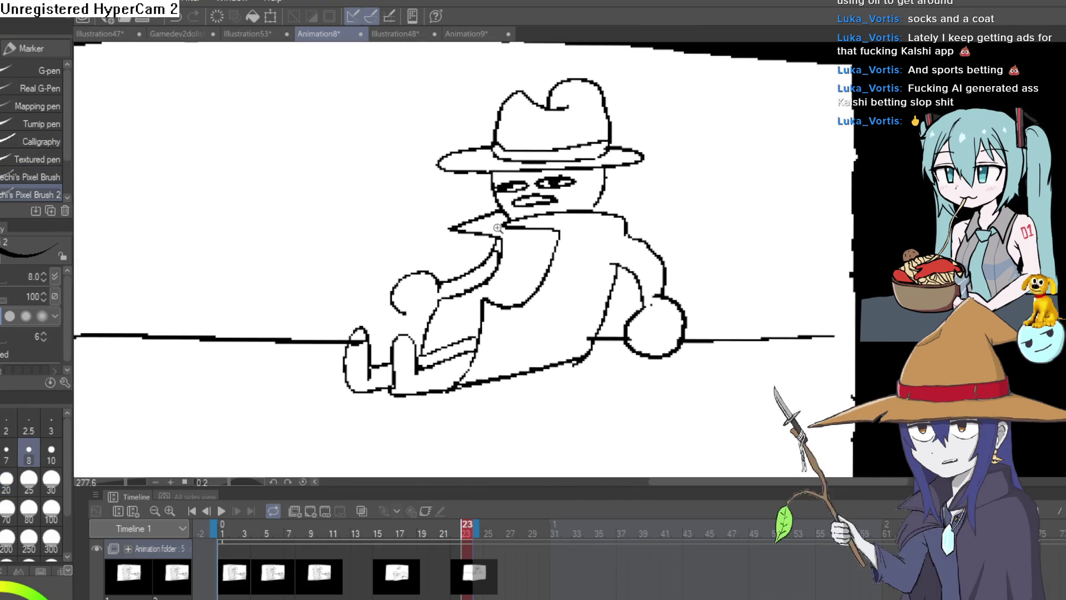
scroll(497, 227, "up", 5)
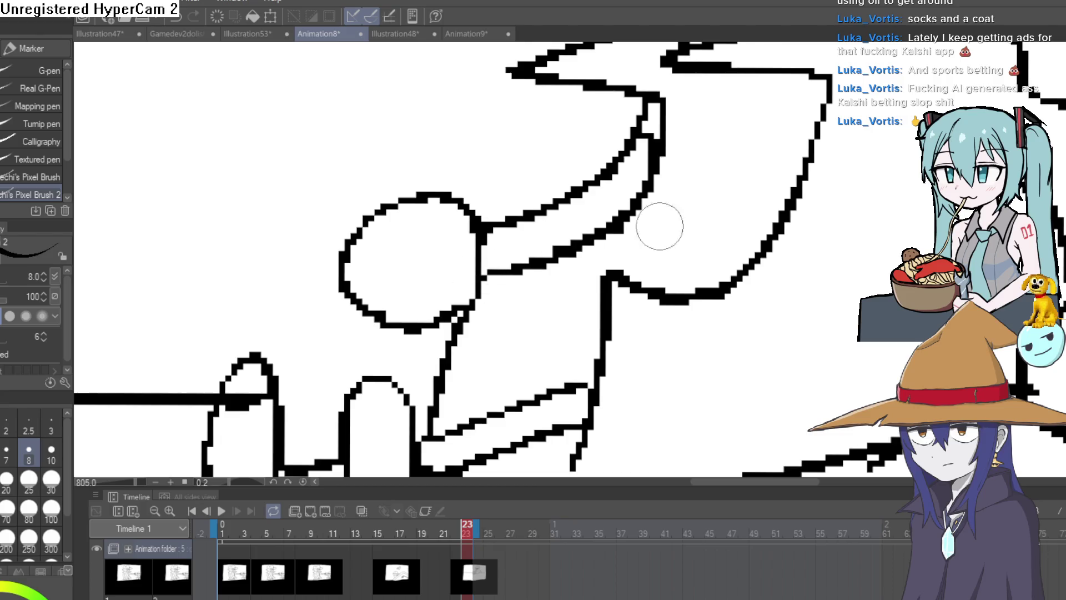
scroll(659, 226, "down", 3)
key("e")
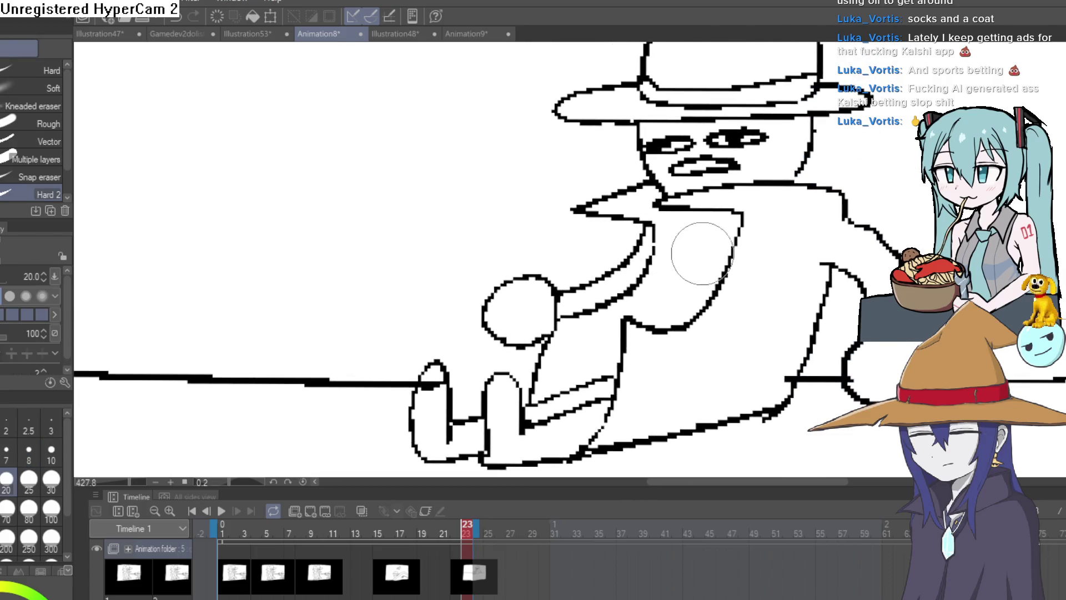
- Zoom out and pan until the whole seated figure is in view
scroll(689, 249, "down", 2)
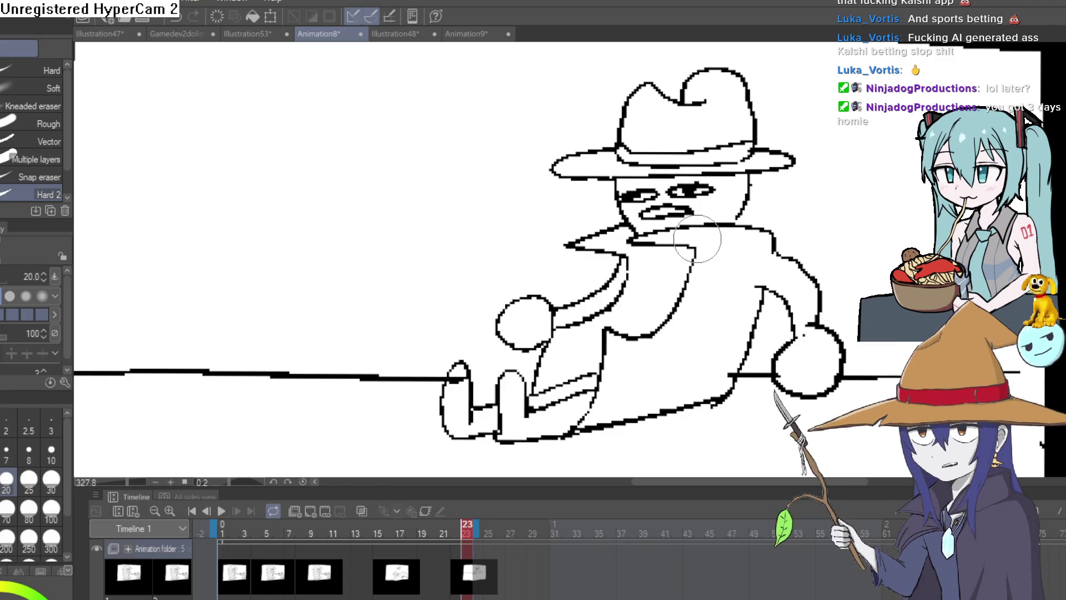
scroll(808, 239, "down", 3)
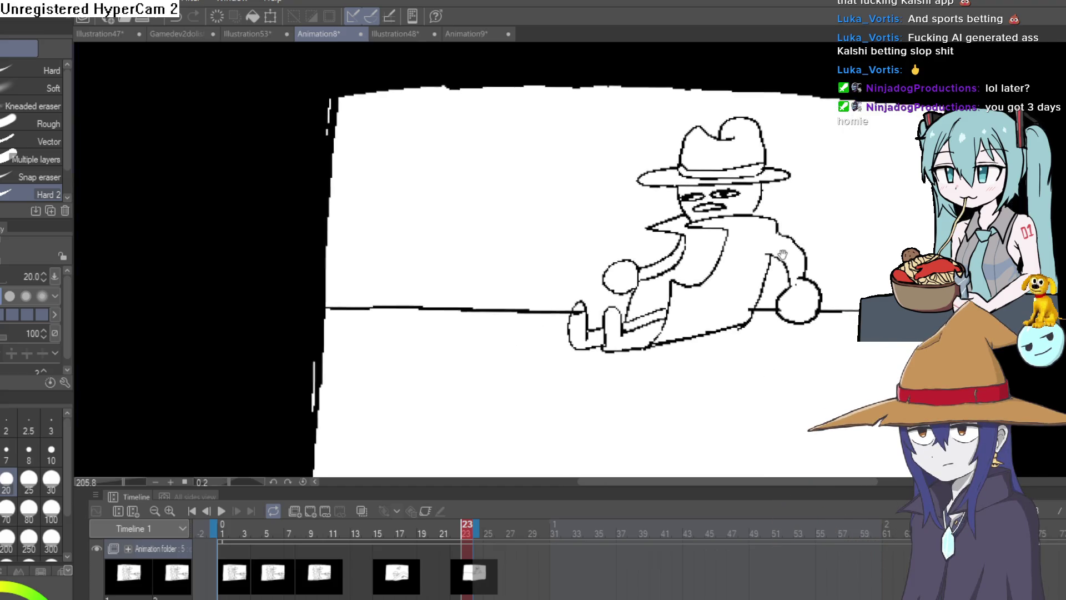
scroll(807, 239, "down", 2)
mouse_move(808, 238)
left_mouse_down()
mouse_move(831, 220)
mouse_move(786, 242)
mouse_move(810, 231)
mouse_move(804, 215)
mouse_move(799, 227)
mouse_move(760, 233)
mouse_move(800, 233)
mouse_move(644, 263)
left_mouse_up()
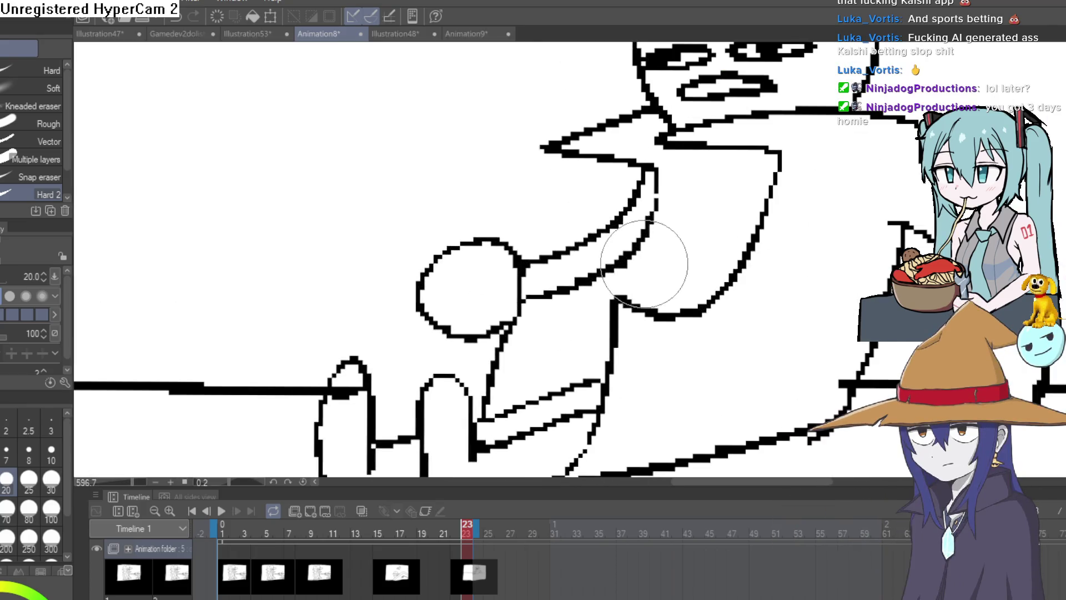
left_click_drag(797, 219, 754, 314)
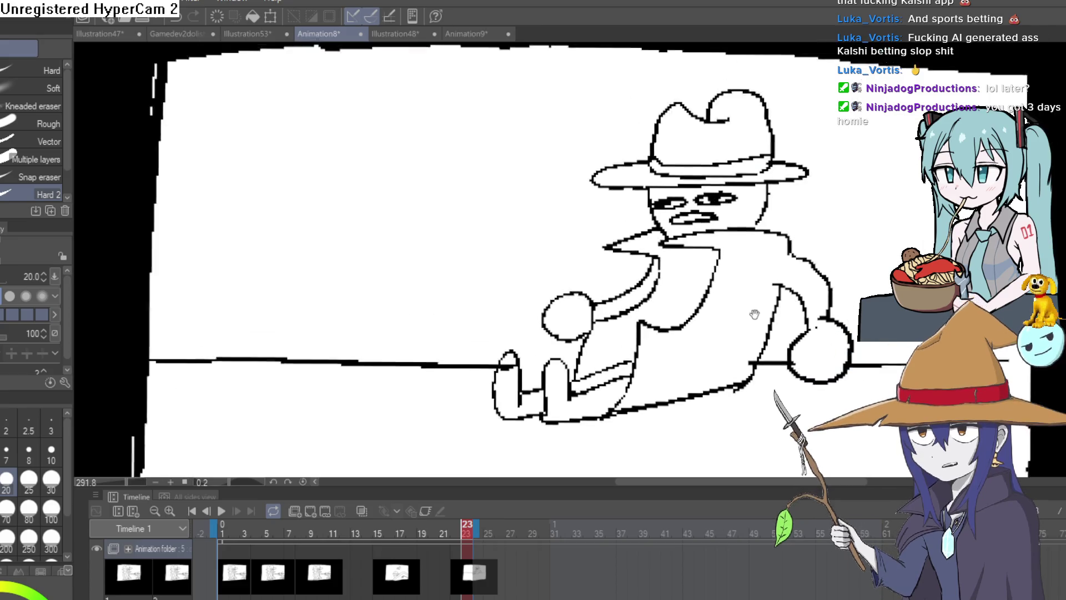
scroll(754, 314, "down", 1)
scroll(750, 315, "down", 2)
scroll(745, 315, "up", 3)
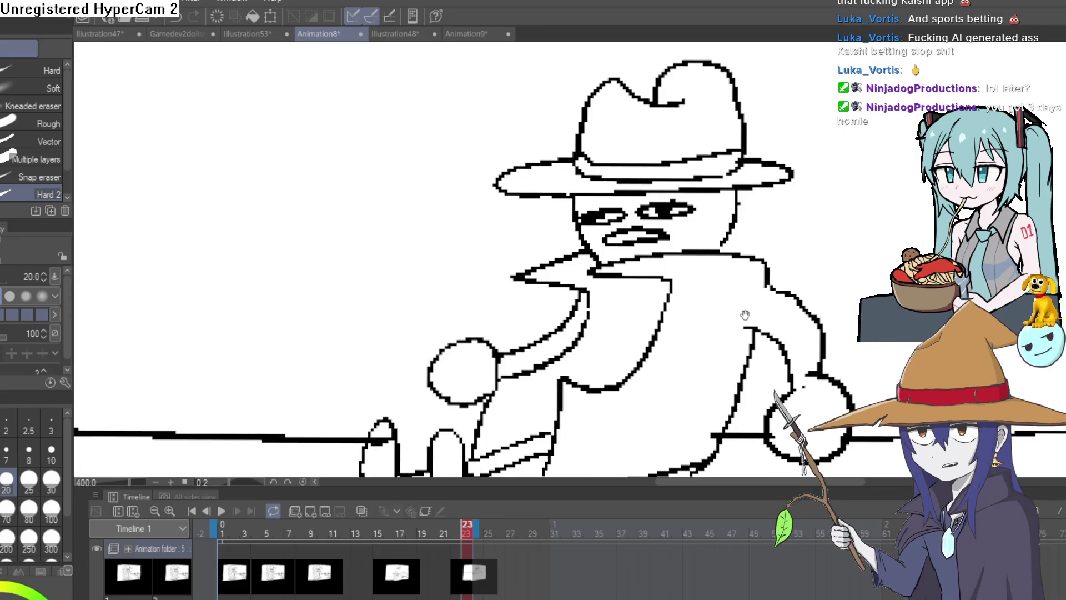
scroll(746, 315, "down", 2)
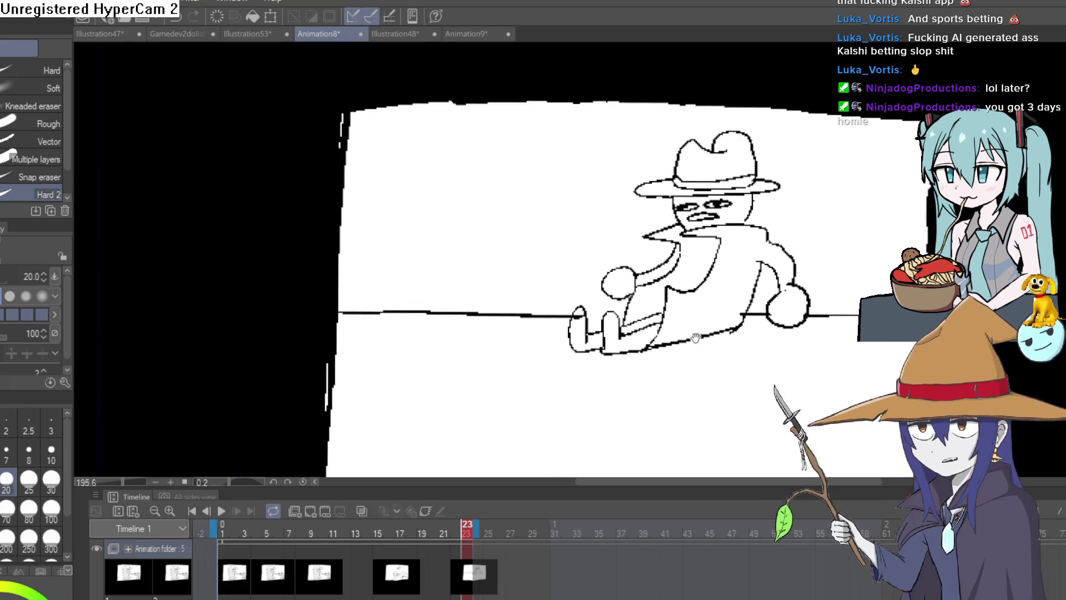
left_click_drag(695, 338, 660, 255)
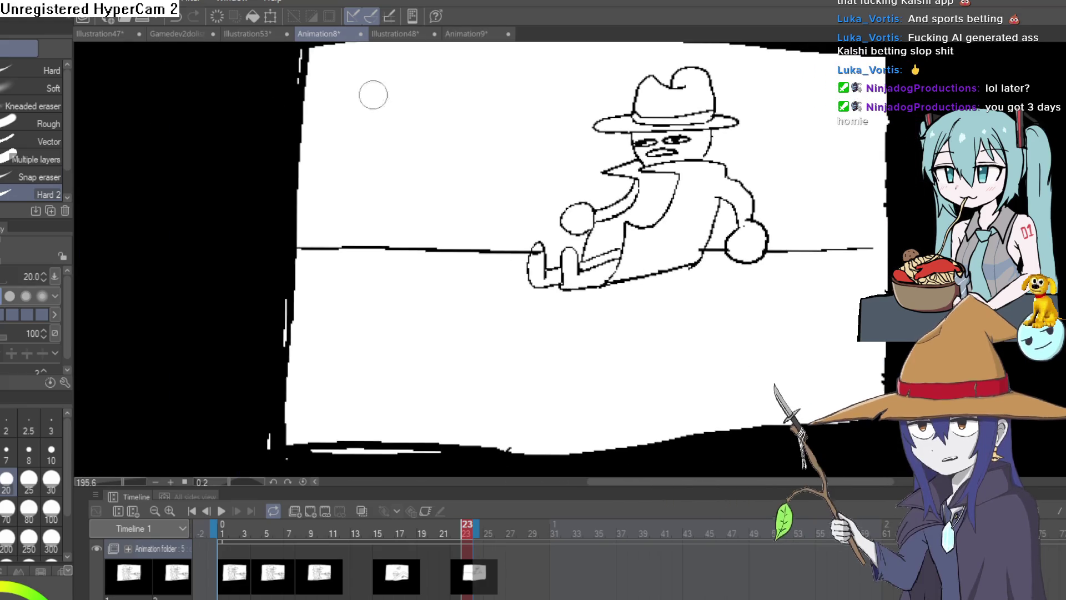
- Switch to the size 8 pixel pen and make room left of the figure
key("p")
scroll(555, 217, "down", 1)
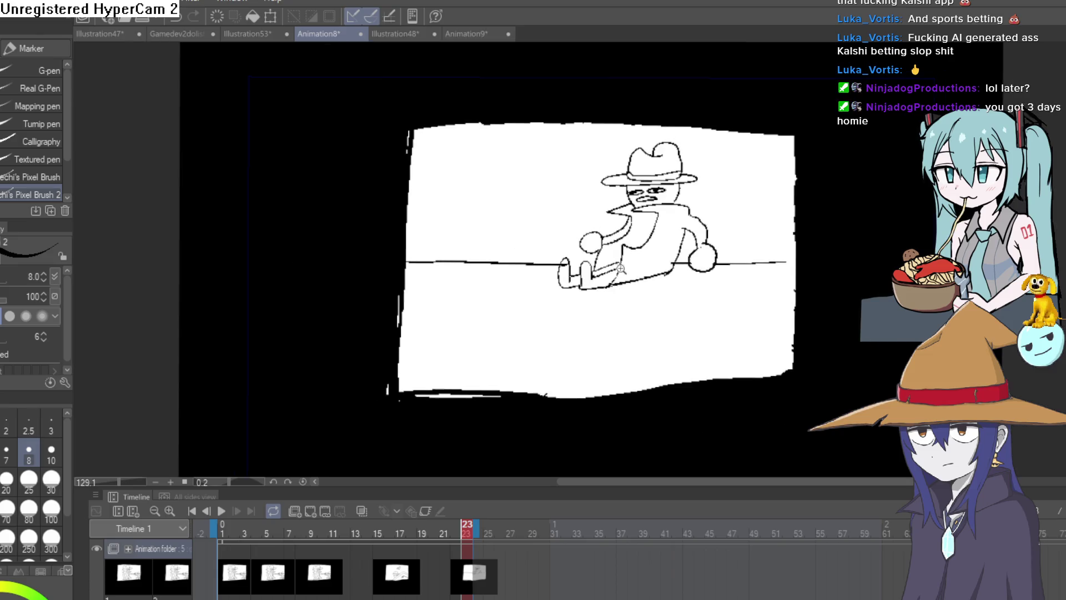
scroll(578, 278, "up", 2)
key("e")
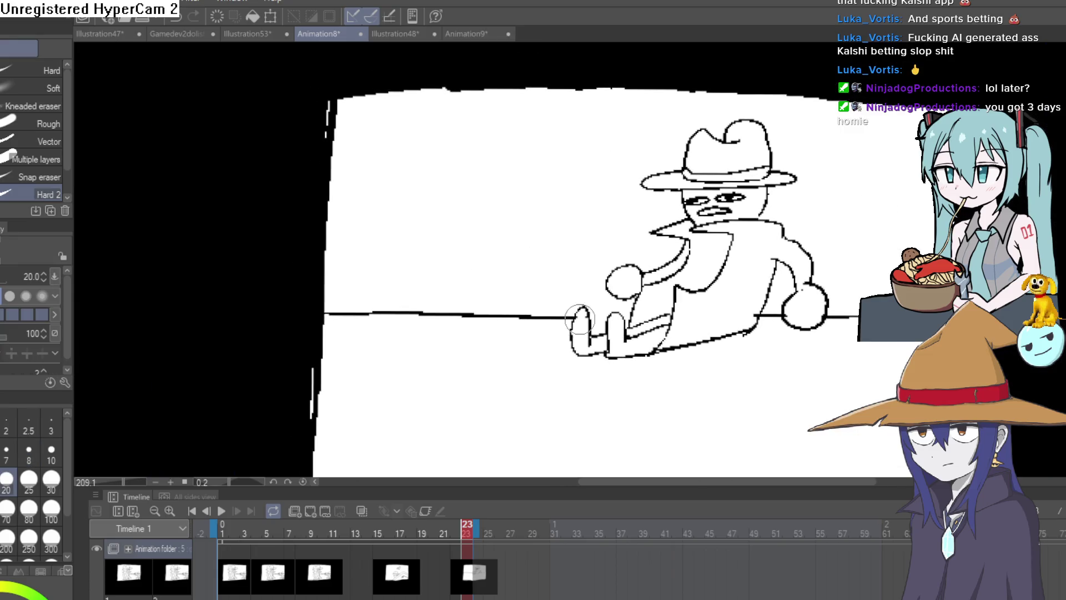
key("p")
left_click_drag(584, 271, 623, 250)
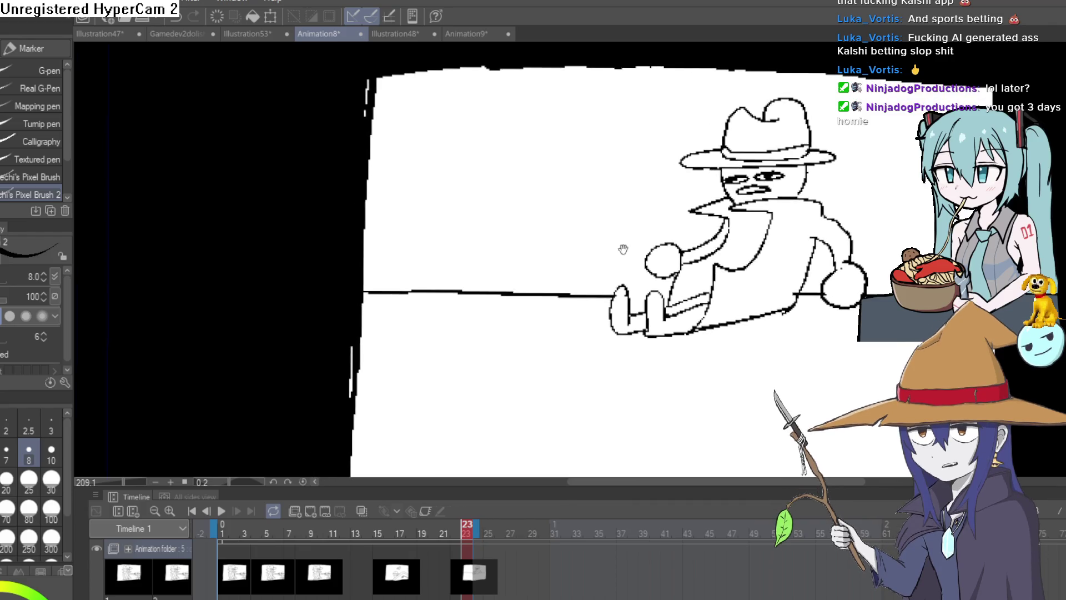
scroll(568, 263, "up", 1)
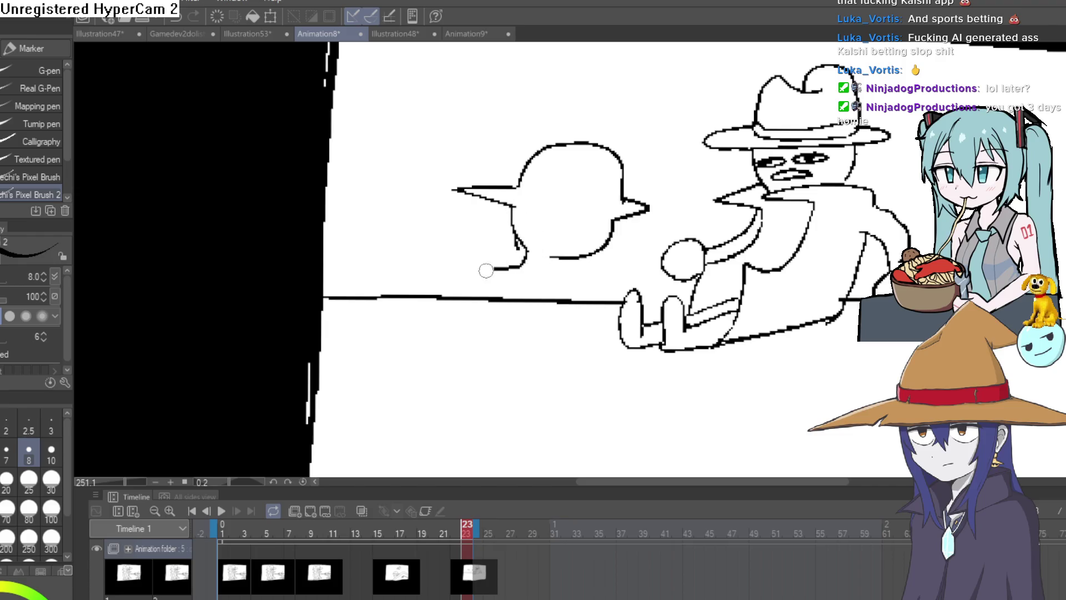
- Sketch the goblin's arm below its head and its outstretched hand
mouse_move(523, 266)
left_mouse_down()
mouse_move(605, 300)
mouse_move(591, 308)
left_mouse_up()
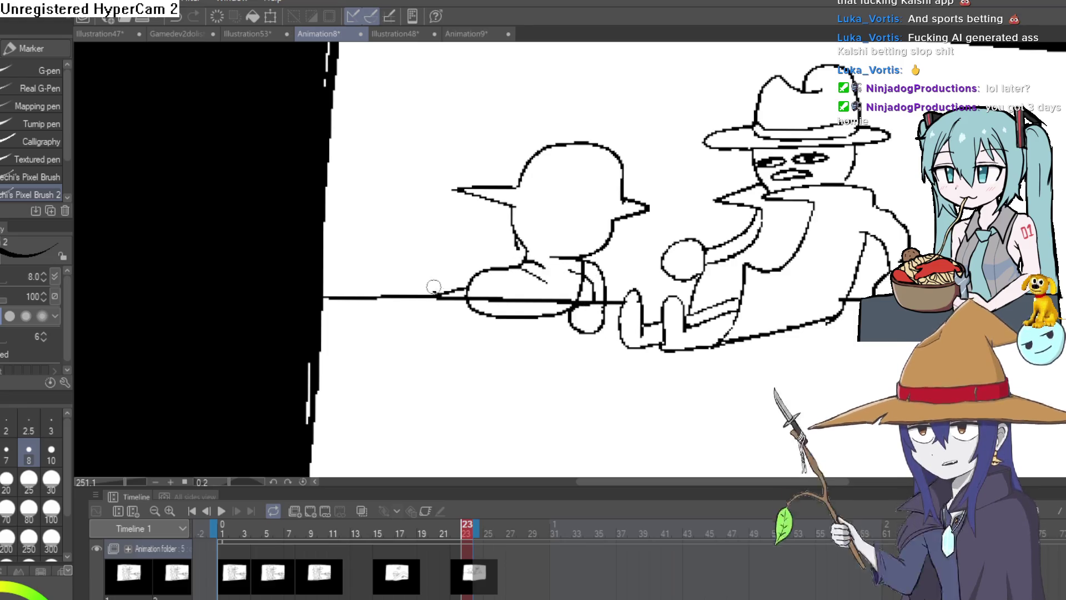
mouse_move(427, 277)
left_mouse_down()
mouse_move(438, 305)
mouse_move(469, 289)
mouse_move(440, 328)
mouse_move(503, 315)
mouse_move(426, 294)
left_mouse_up()
key("e")
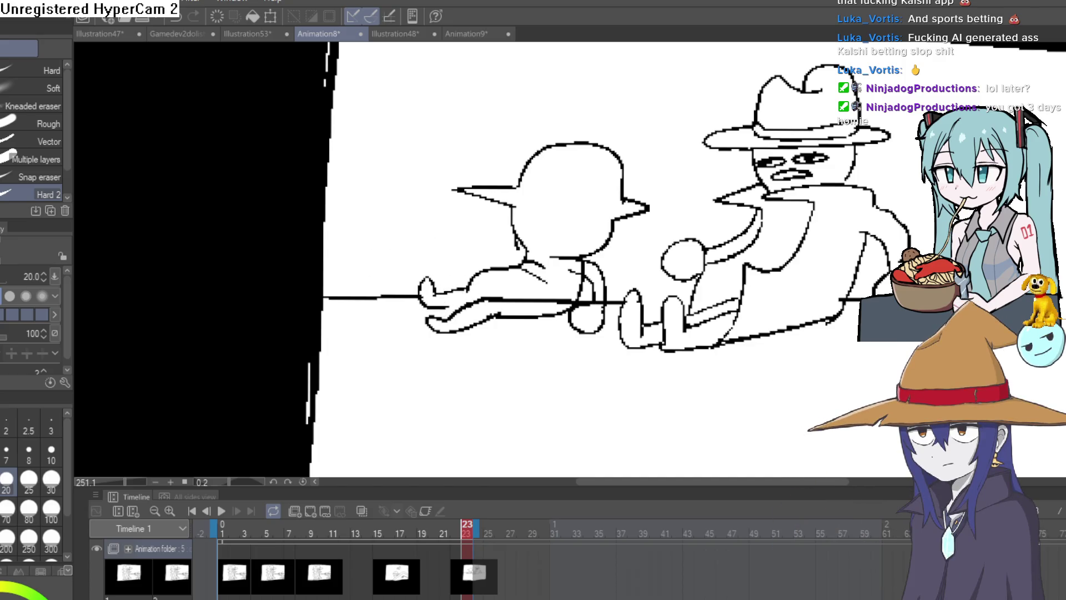
key("p")
scroll(525, 256, "up", 4)
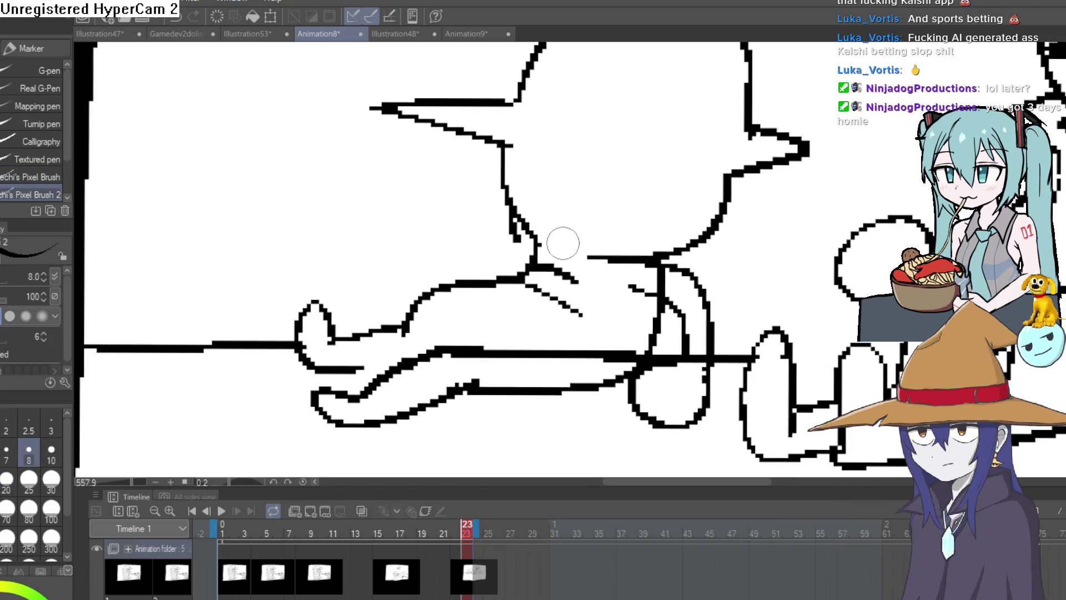
scroll(566, 257, "up", 3)
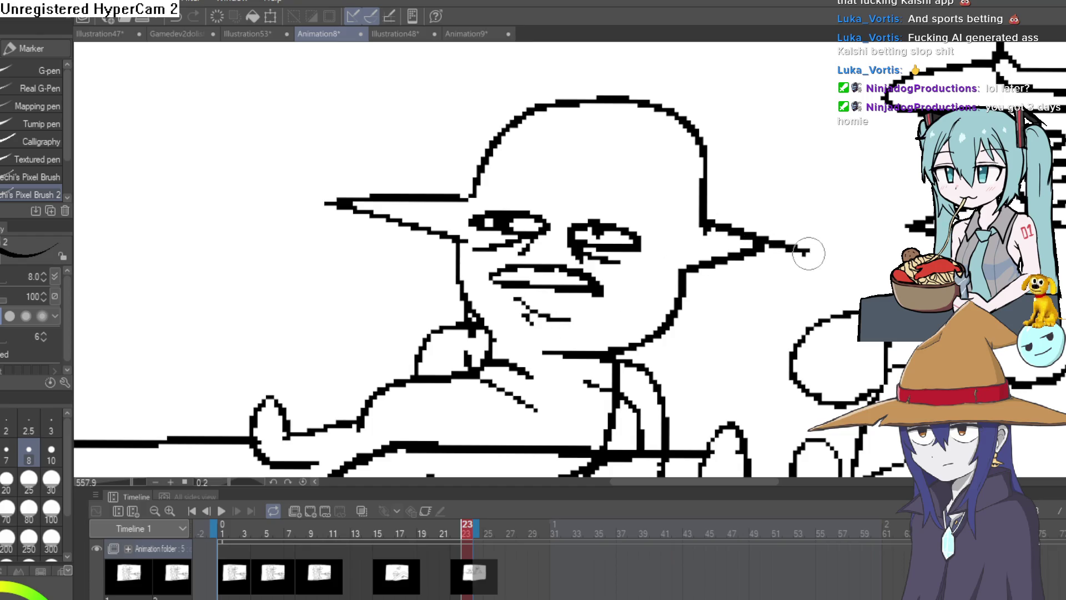
- Redraw the lower edge of the goblin's right ear
mouse_move(809, 253)
left_mouse_down()
mouse_move(680, 270)
mouse_move(738, 244)
mouse_move(772, 250)
left_mouse_up()
key("e")
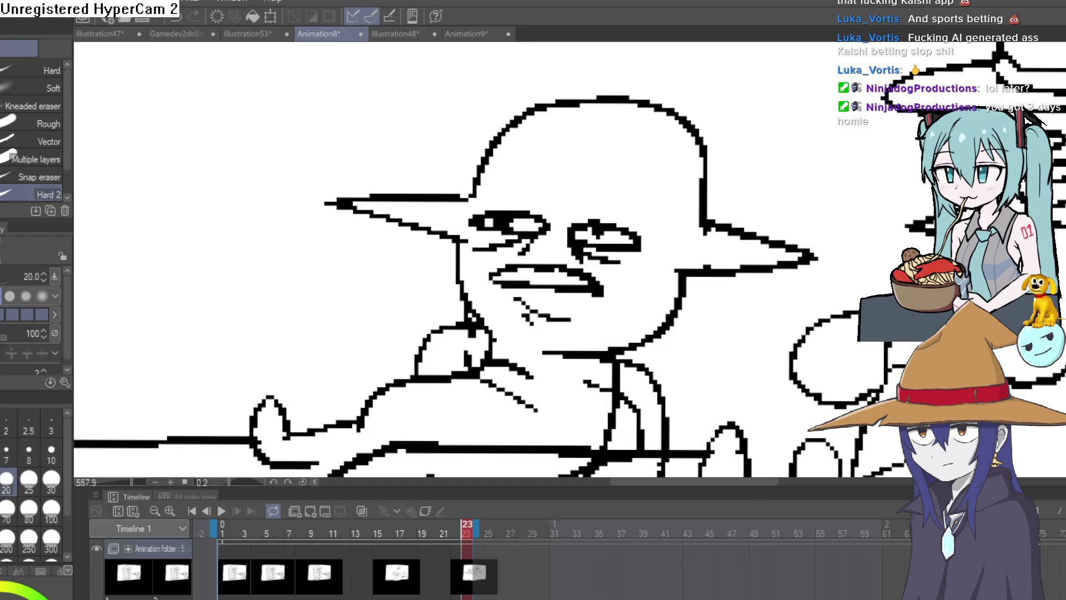
key("p")
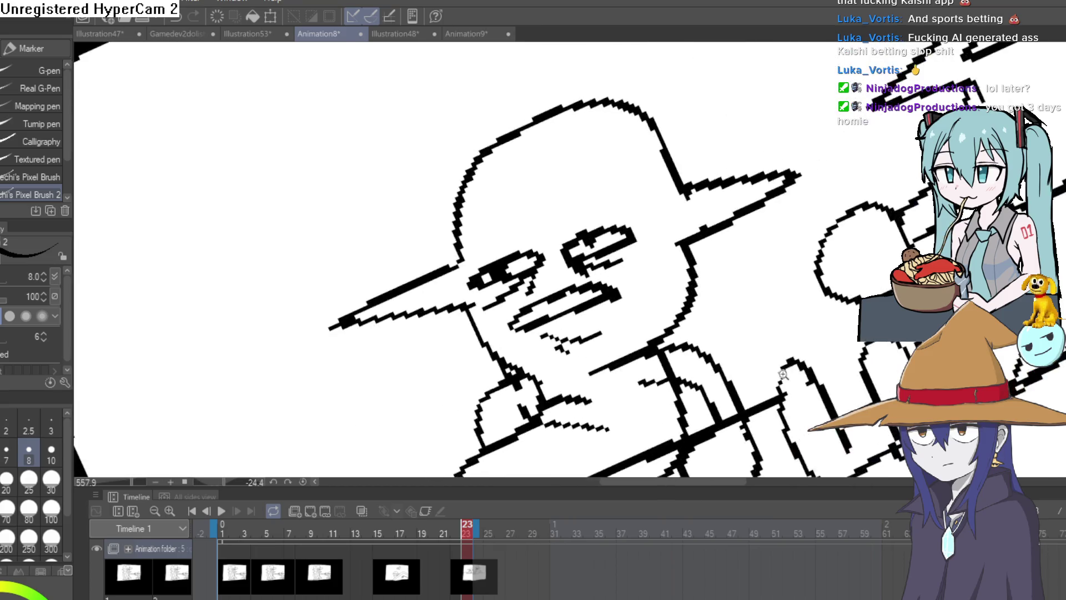
key("e")
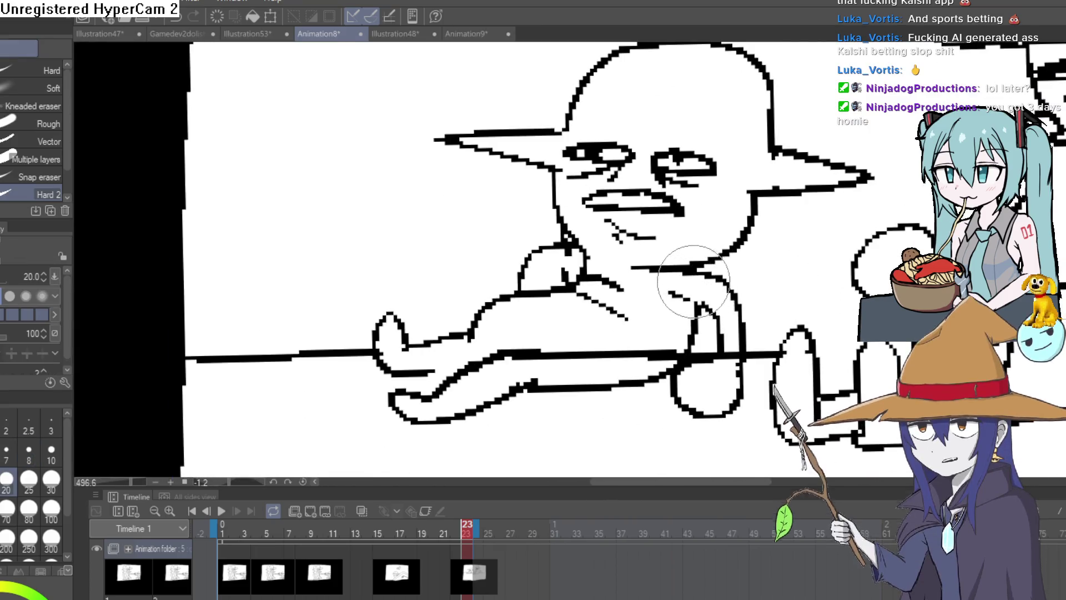
- Erase part of the ground line near the goblin and zoom out to the whole drawing
left_click_drag(647, 356, 582, 351)
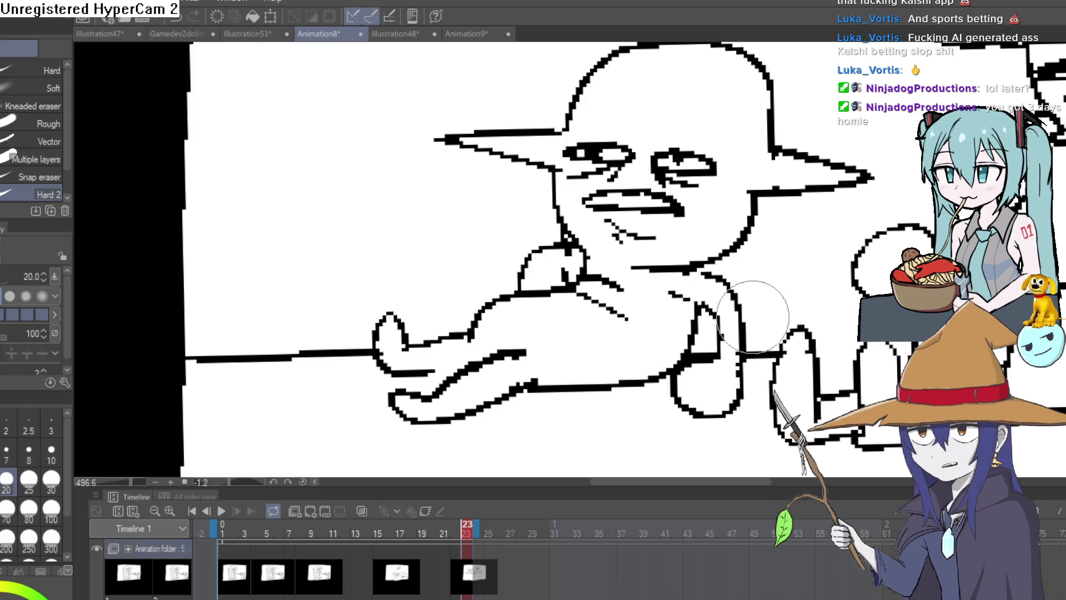
scroll(819, 300, "down", 5)
scroll(820, 300, "down", 2)
mouse_move(819, 300)
left_mouse_down()
mouse_move(881, 263)
mouse_move(859, 285)
left_mouse_up()
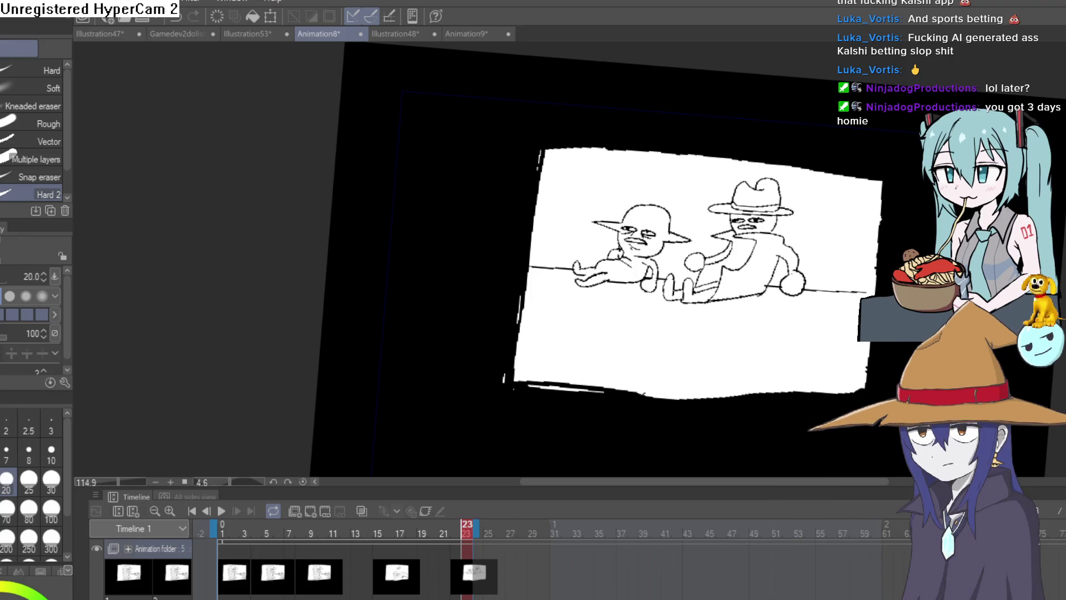
key("alt+Tab")
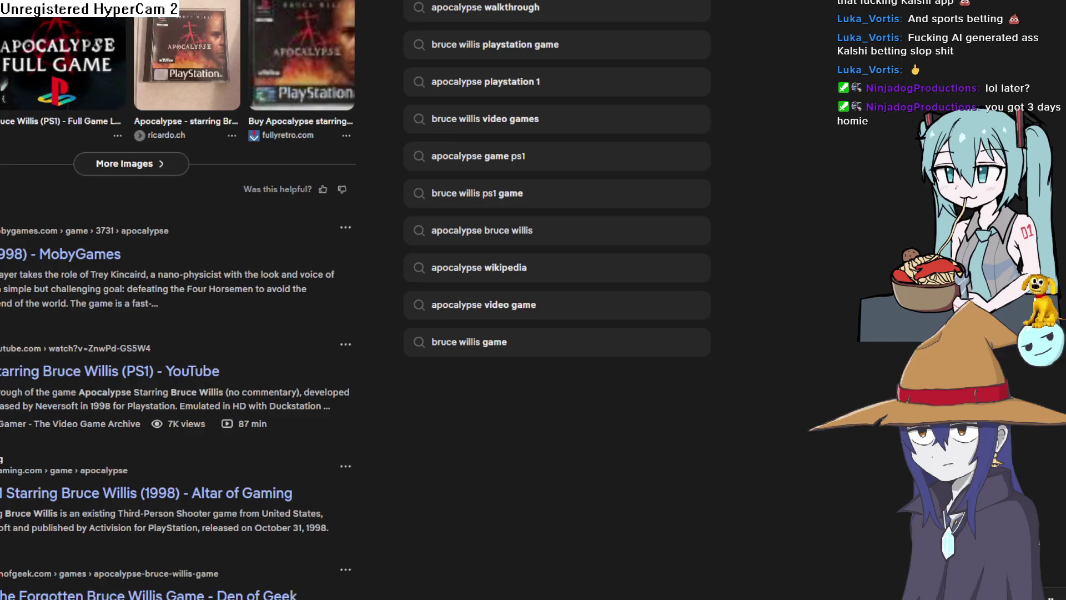
- Bring up the Bigmode Game Jam page and read the SLICK theme
key("ctrl+Tab")
key("ctrl+Tab")
scroll(533, 300, "up", 3)
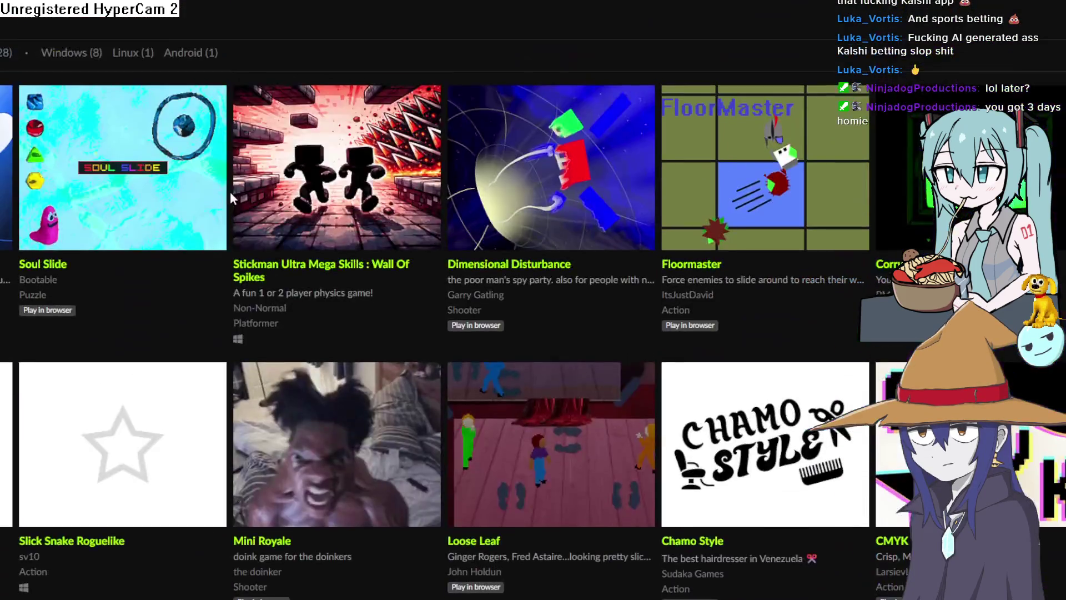
key("ctrl+Tab")
scroll(238, 201, "up", 10)
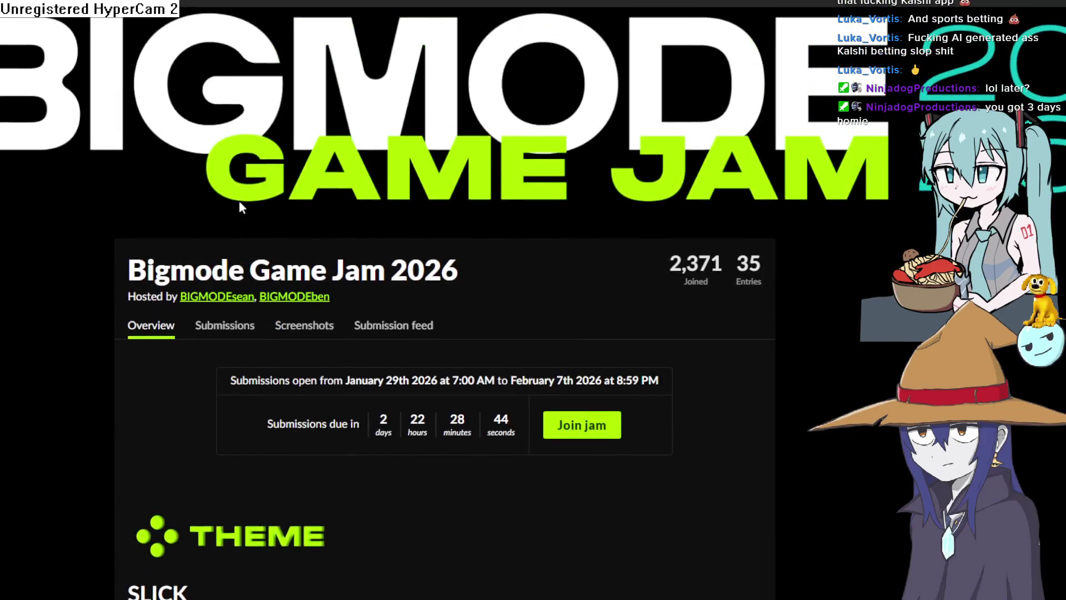
scroll(239, 201, "down", 8)
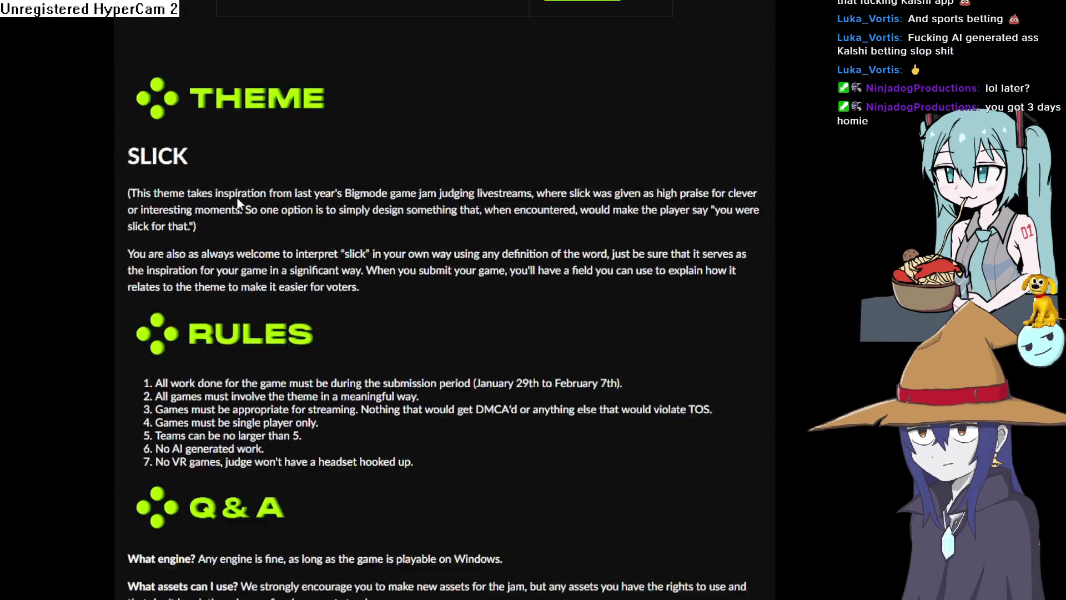
scroll(238, 203, "down", 2)
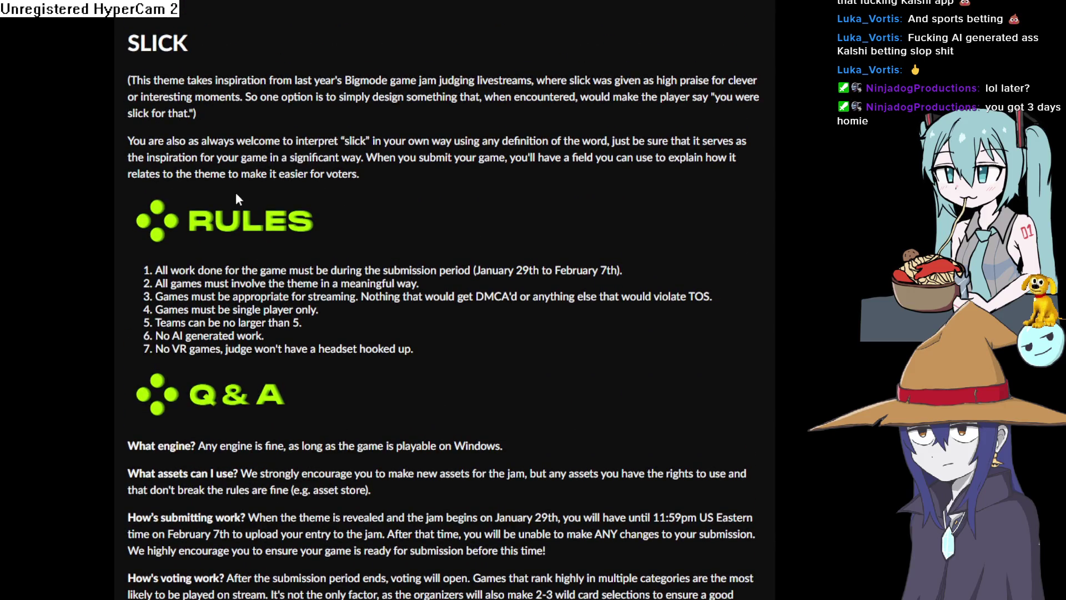
left_click_drag(127, 45, 188, 46)
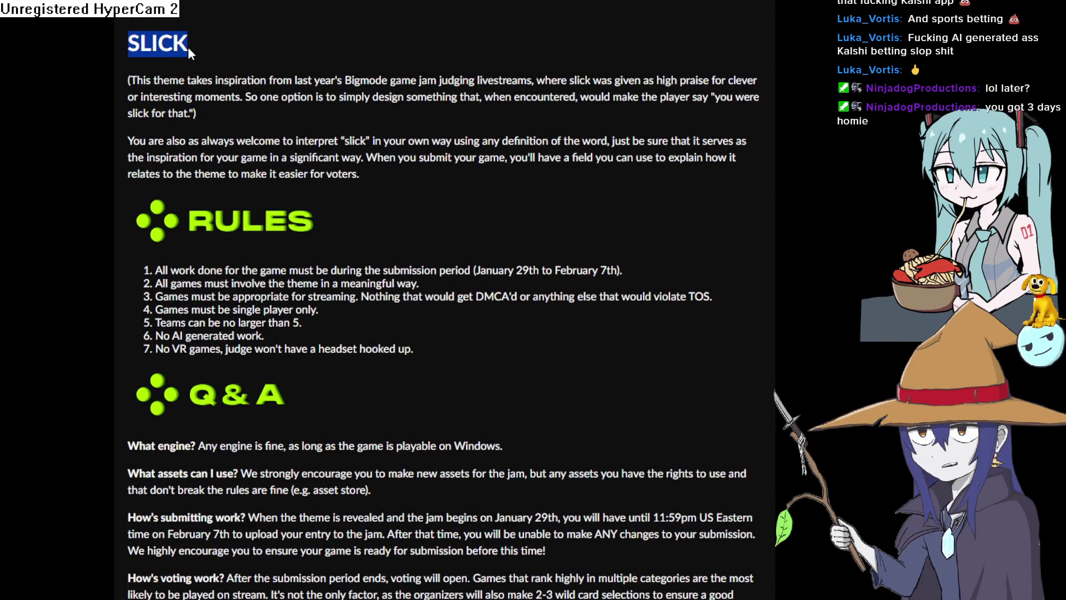
left_click(188, 47)
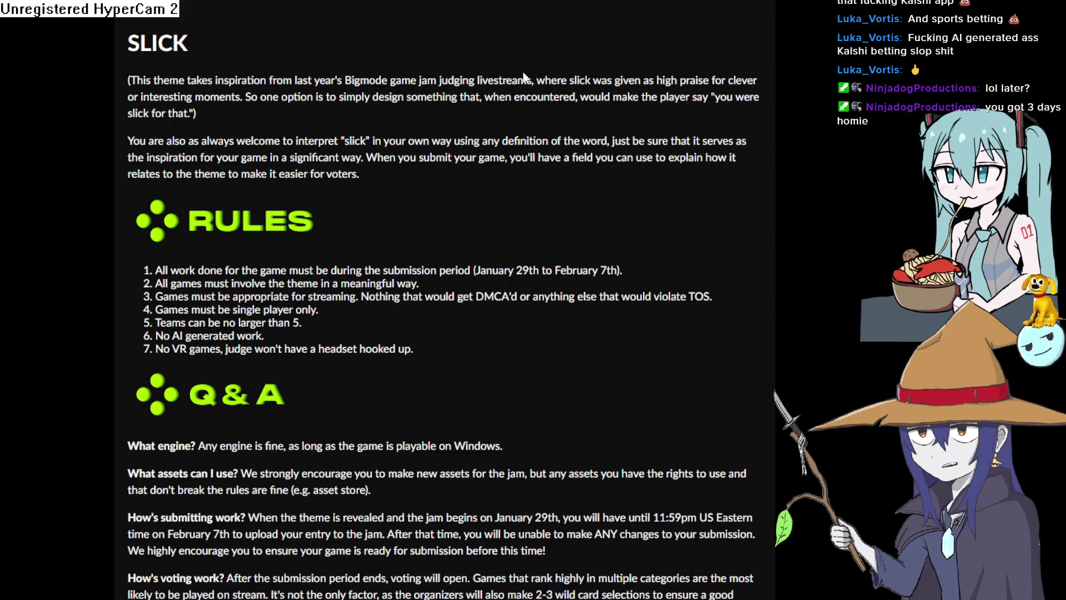
- Scroll down the submissions grid to Slick Wheels
scroll(525, 78, "down", 20)
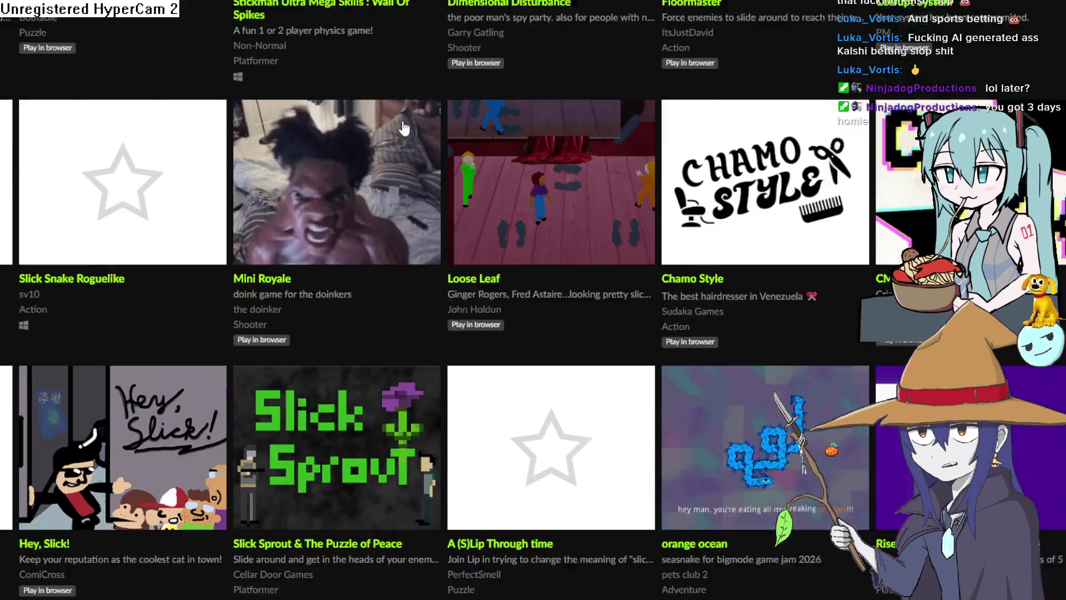
scroll(404, 128, "down", 8)
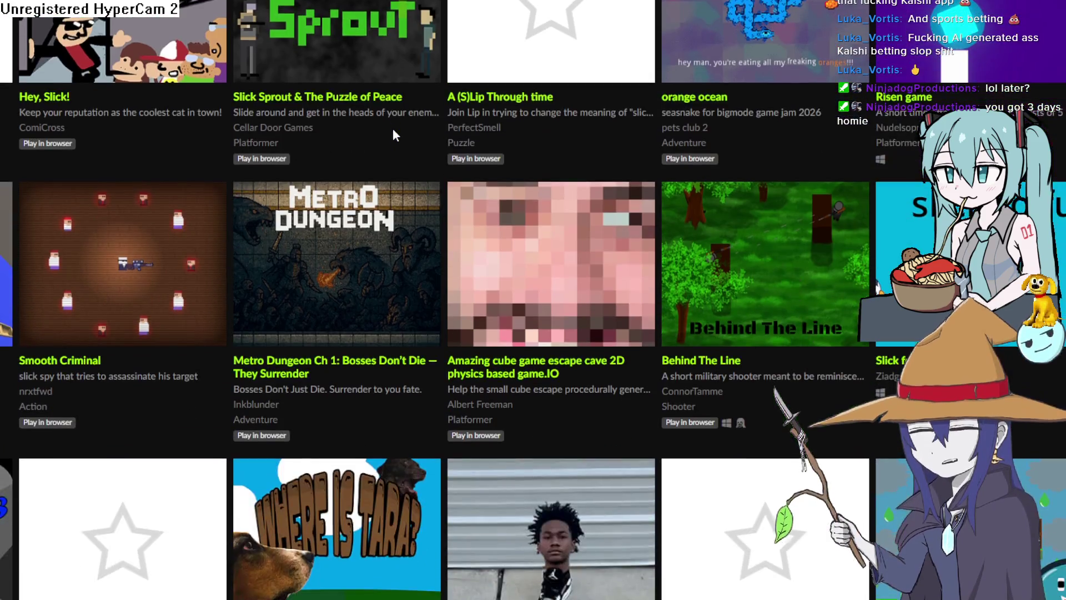
scroll(394, 133, "down", 5)
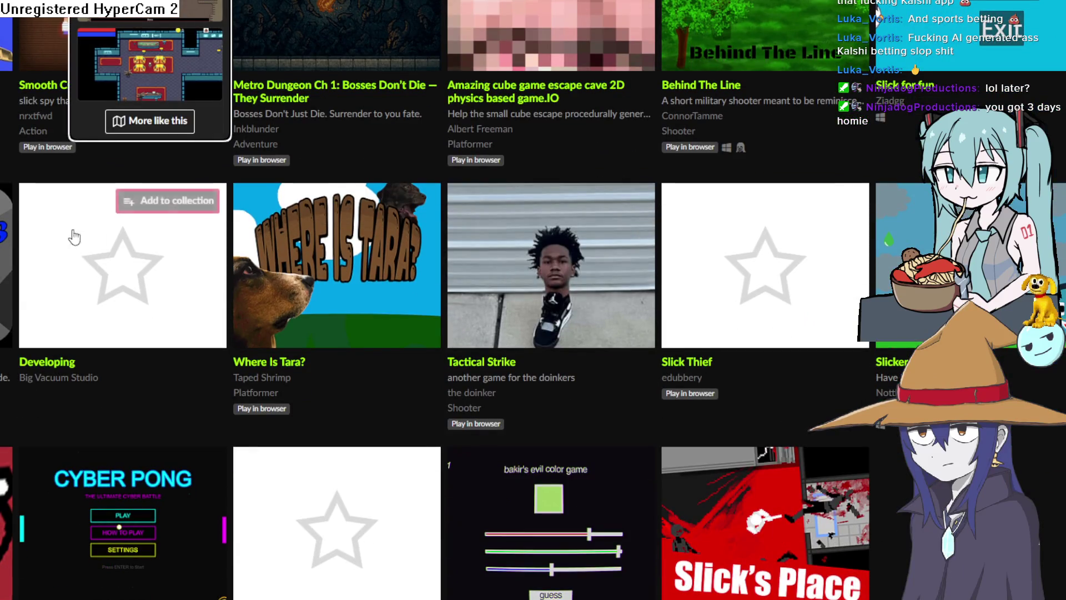
scroll(75, 237, "down", 2)
mouse_move(5, 147)
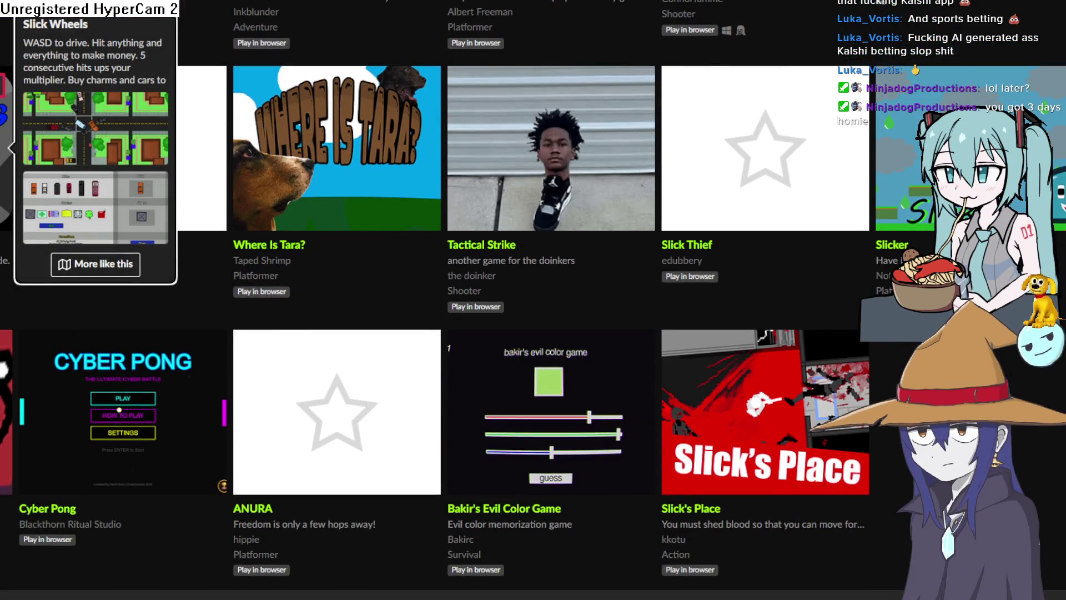
- Launch Slick Wheels, read How to Play, check the Sports Car, and start driving
left_click(4, 147)
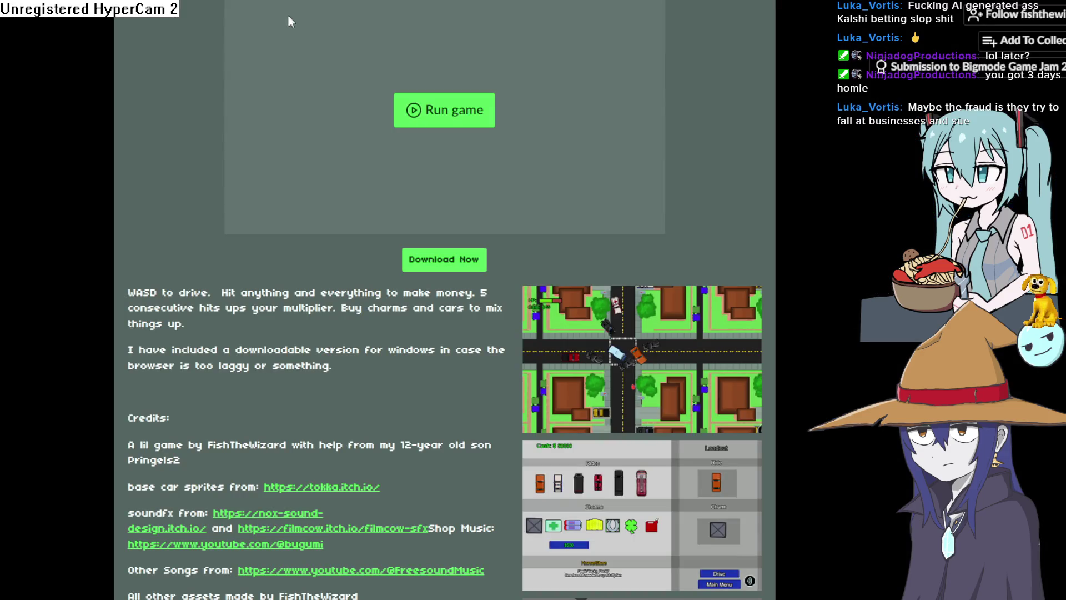
left_click(451, 109)
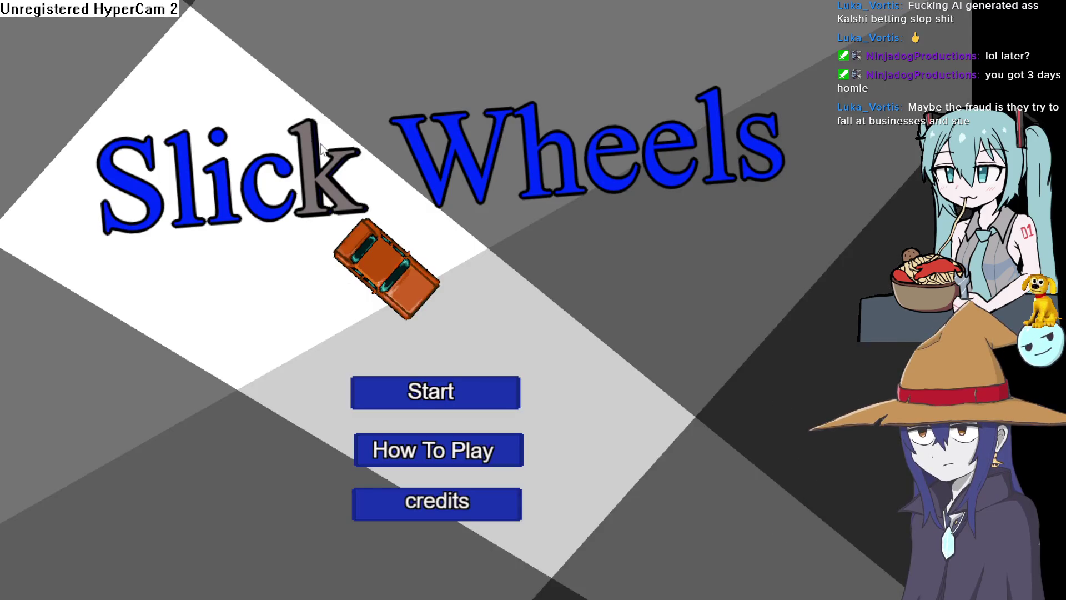
left_click(445, 453)
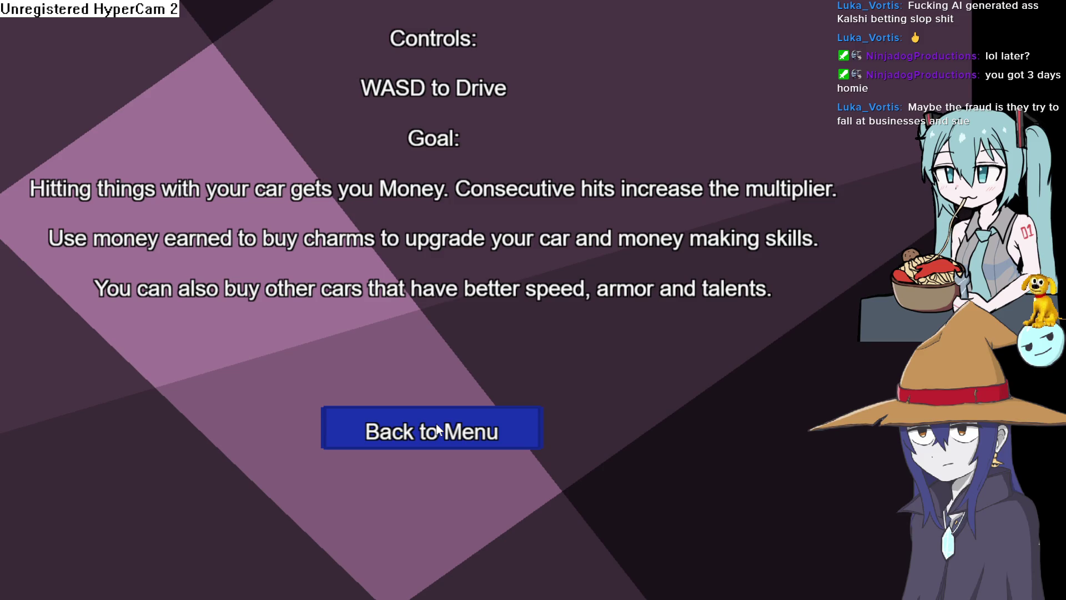
left_click(473, 429)
left_click(478, 394)
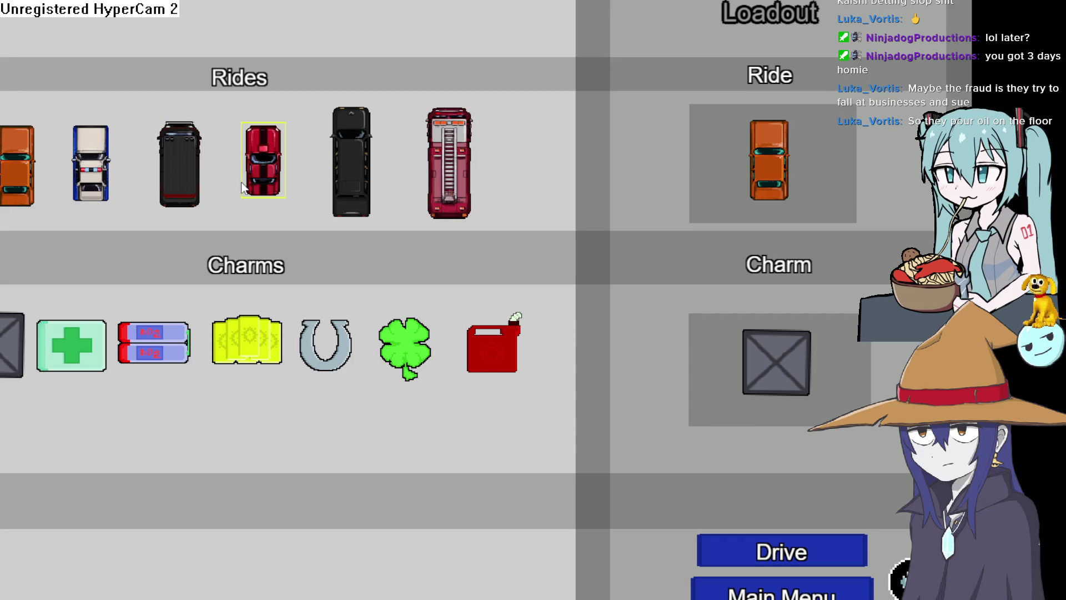
left_click(268, 176)
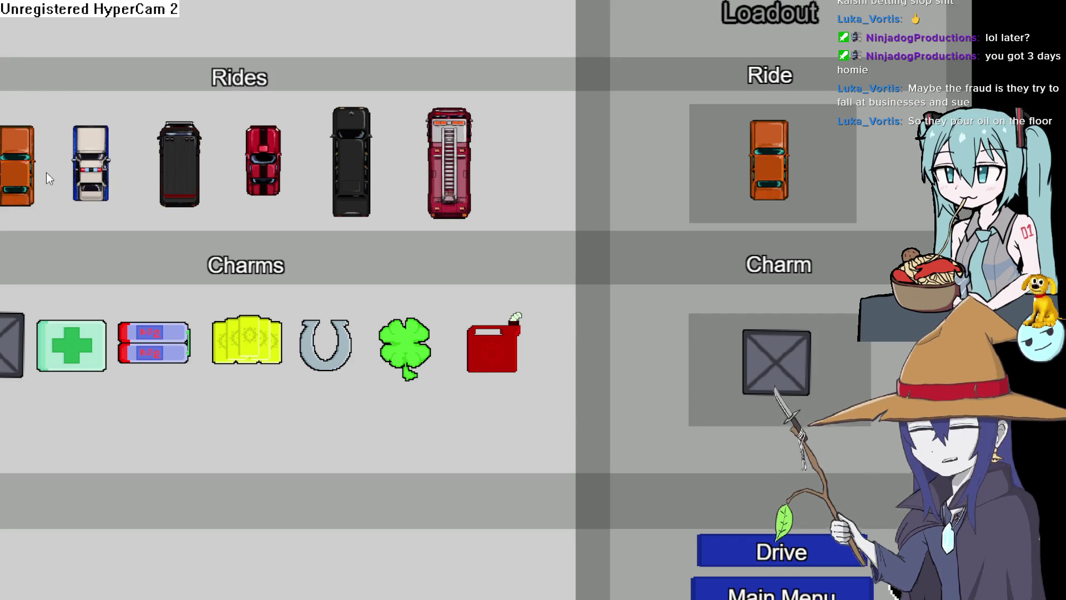
left_click(721, 545)
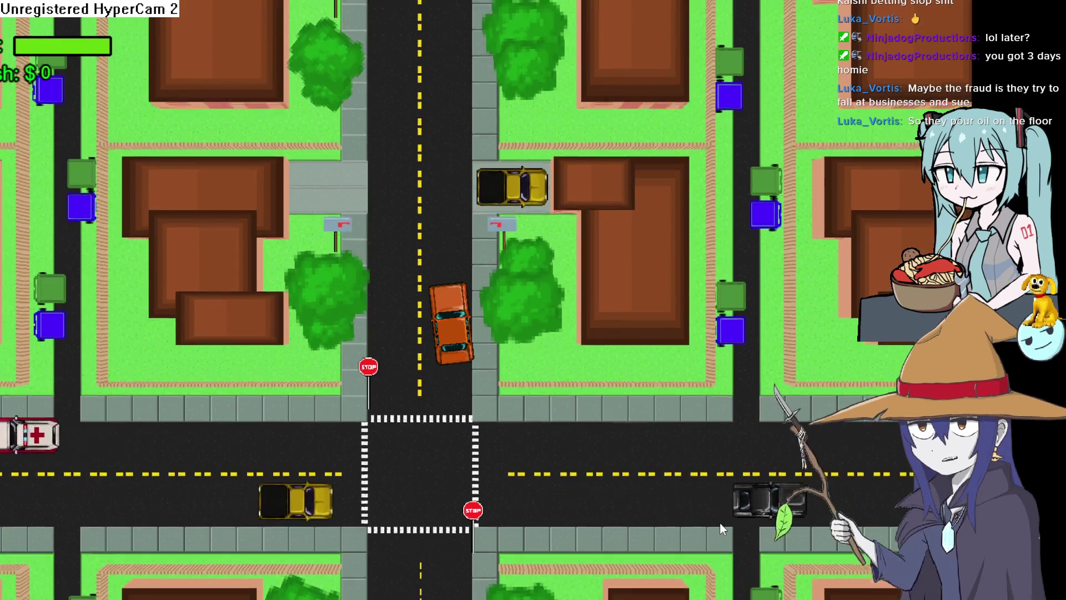
- Drive the orange car north, swerving off-road and through intersections for cash
key("Up")
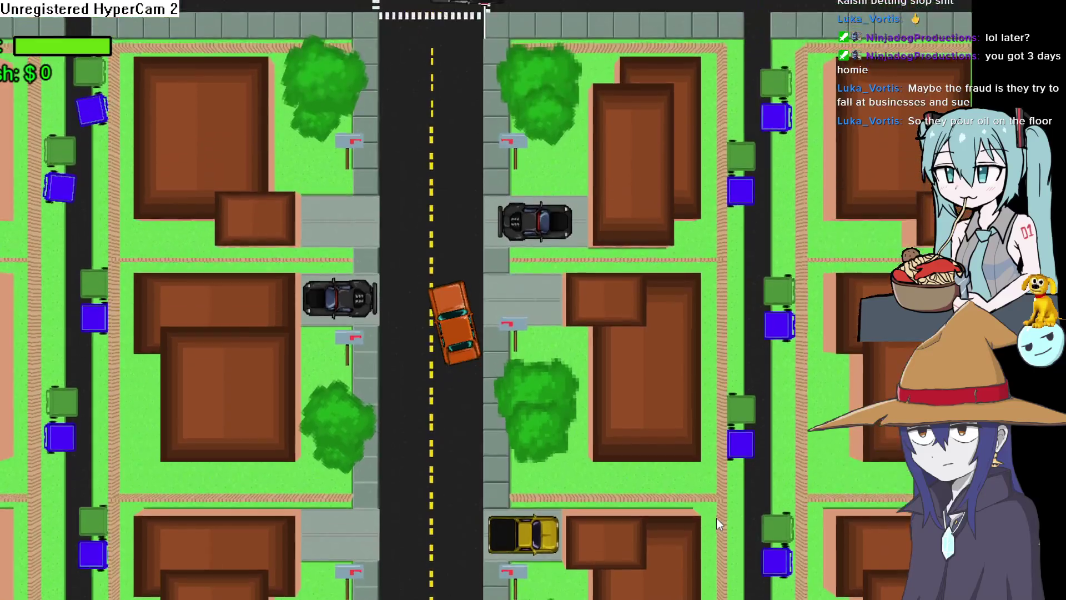
key("Up")
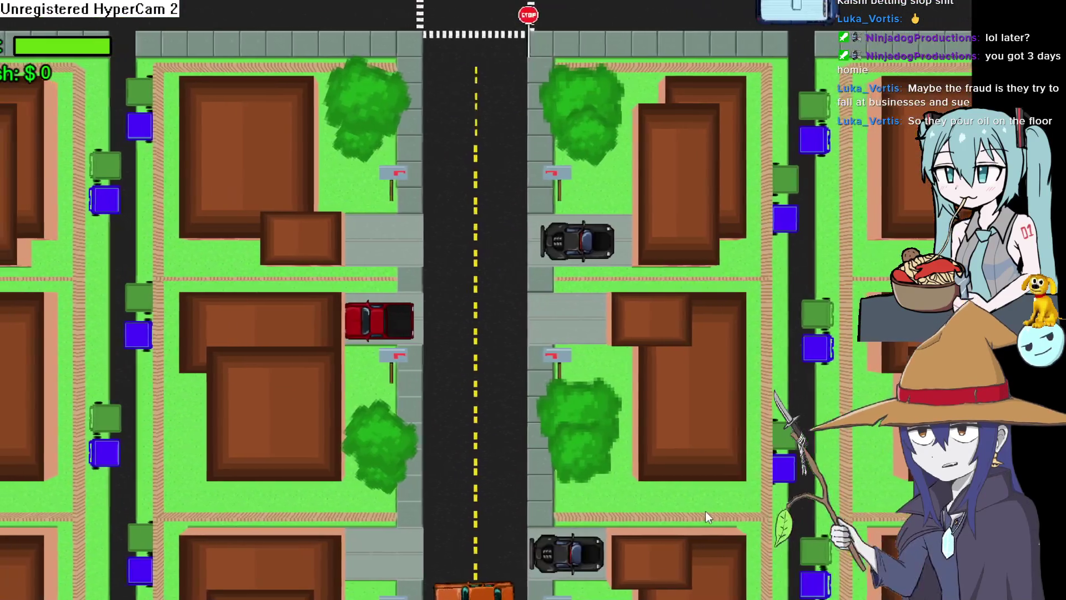
key("Left")
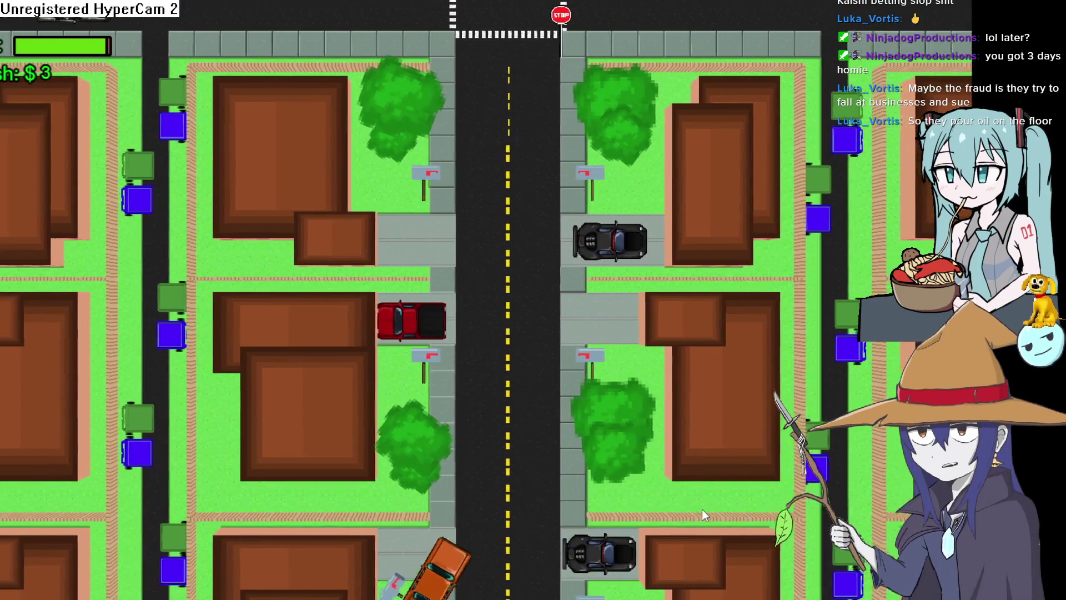
key("Up")
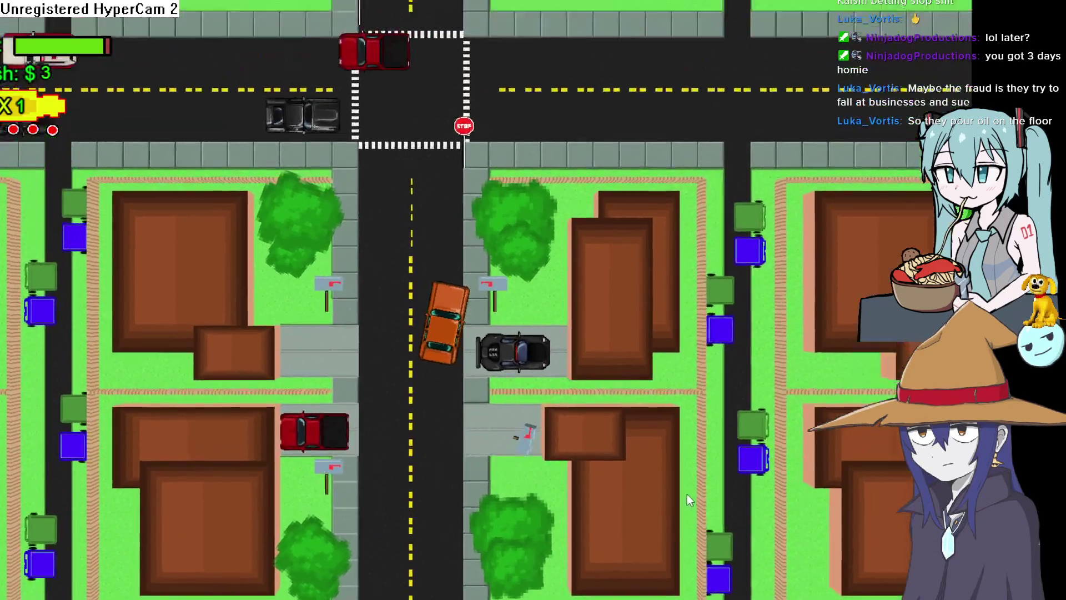
key("Up")
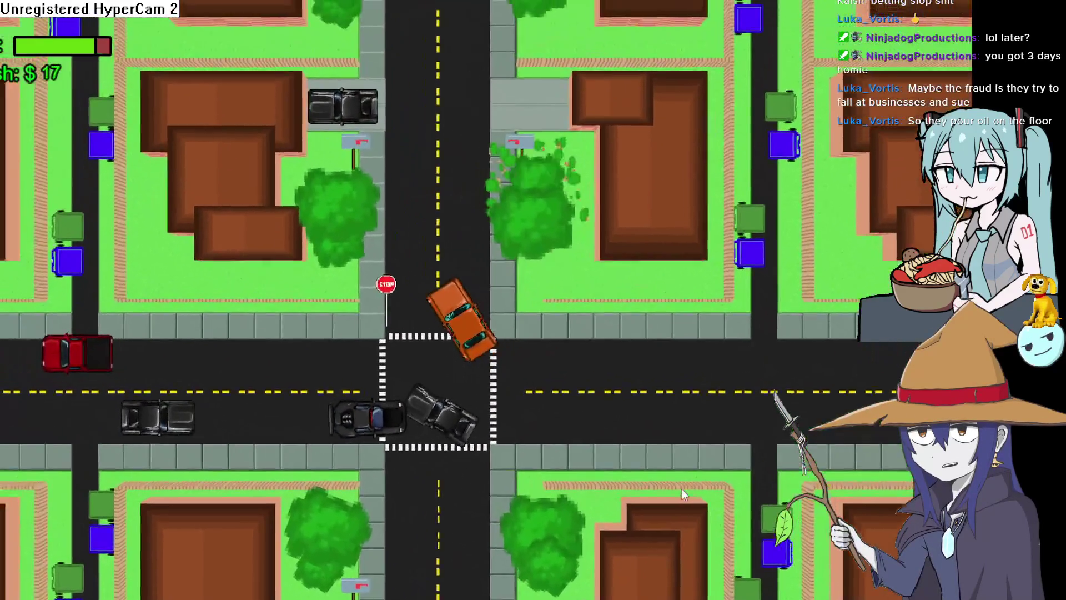
key("Up")
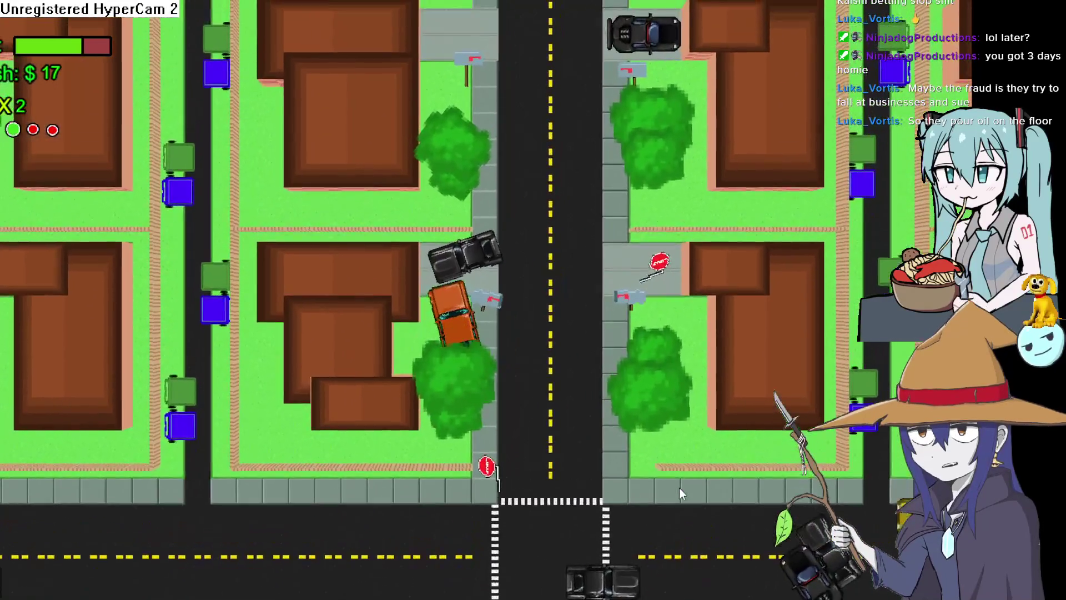
key("Down")
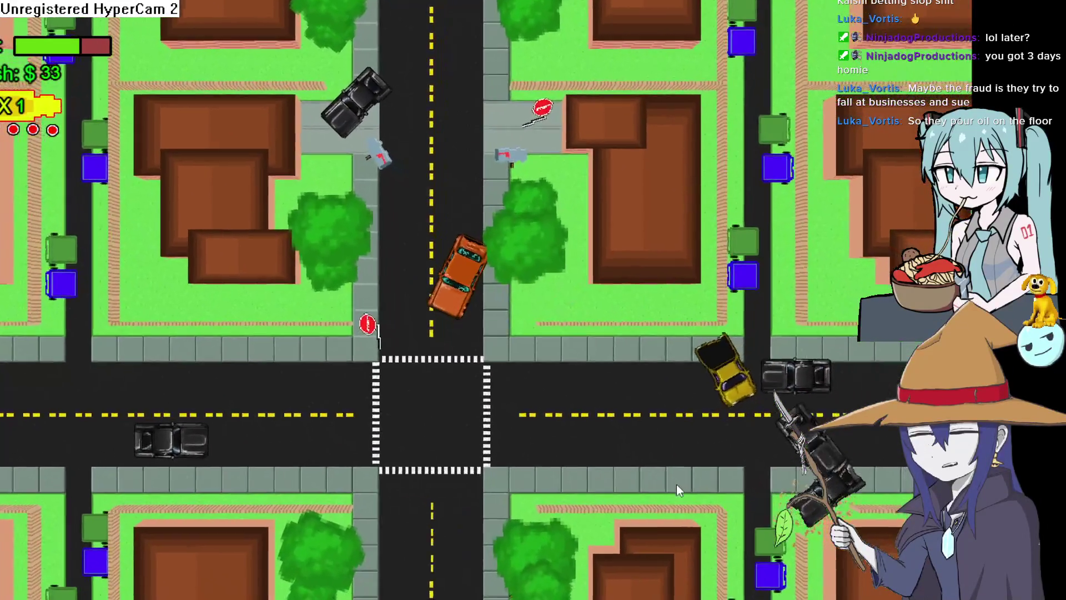
key("Down")
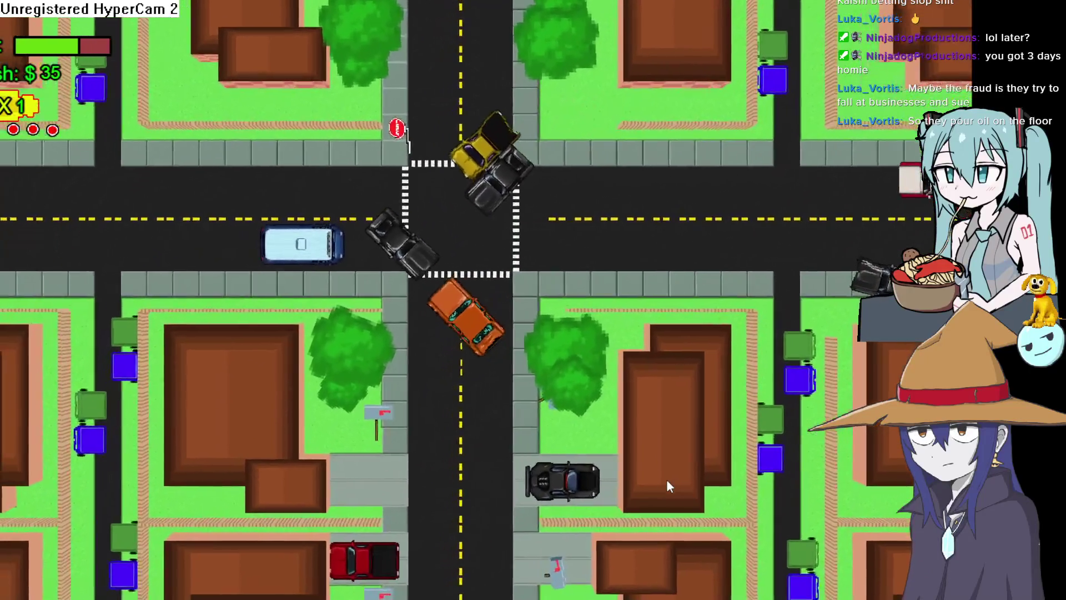
- Ram the car pile and trash bins and slide around until the round ends at $209
key("Up")
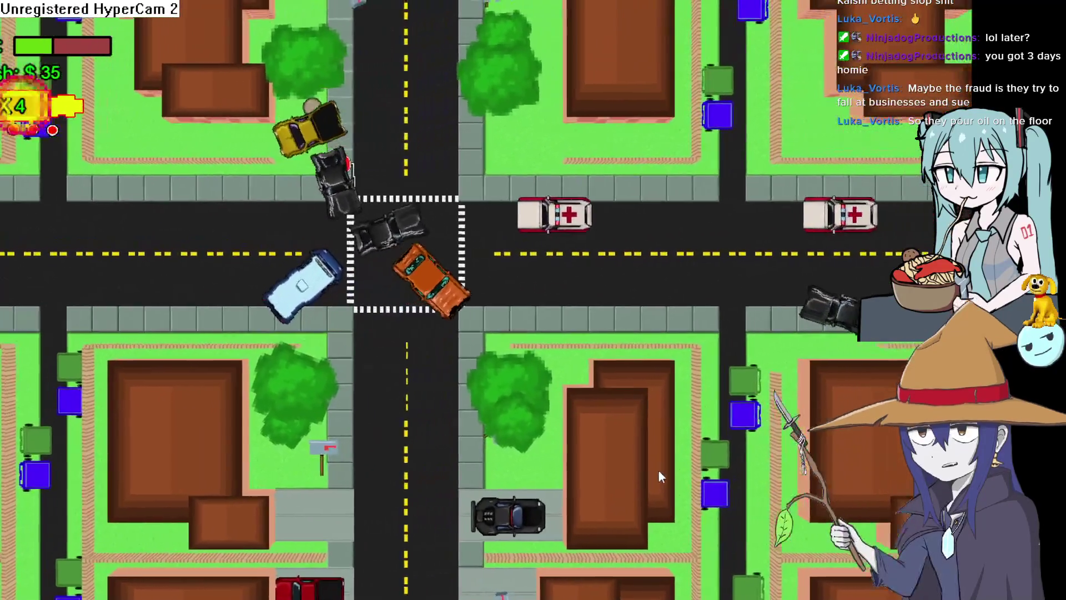
key("Right")
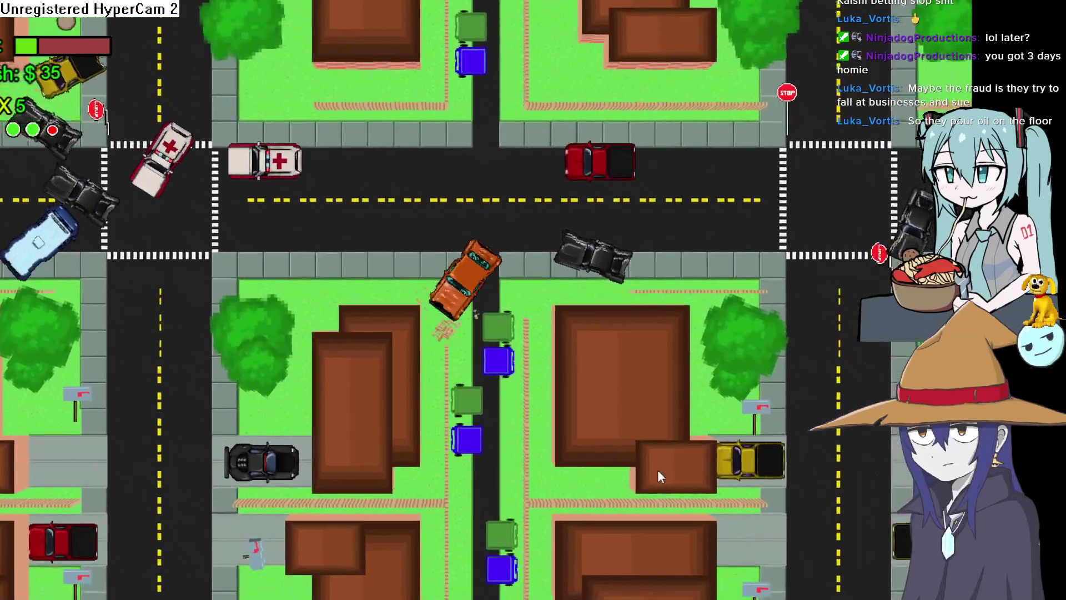
key("Up")
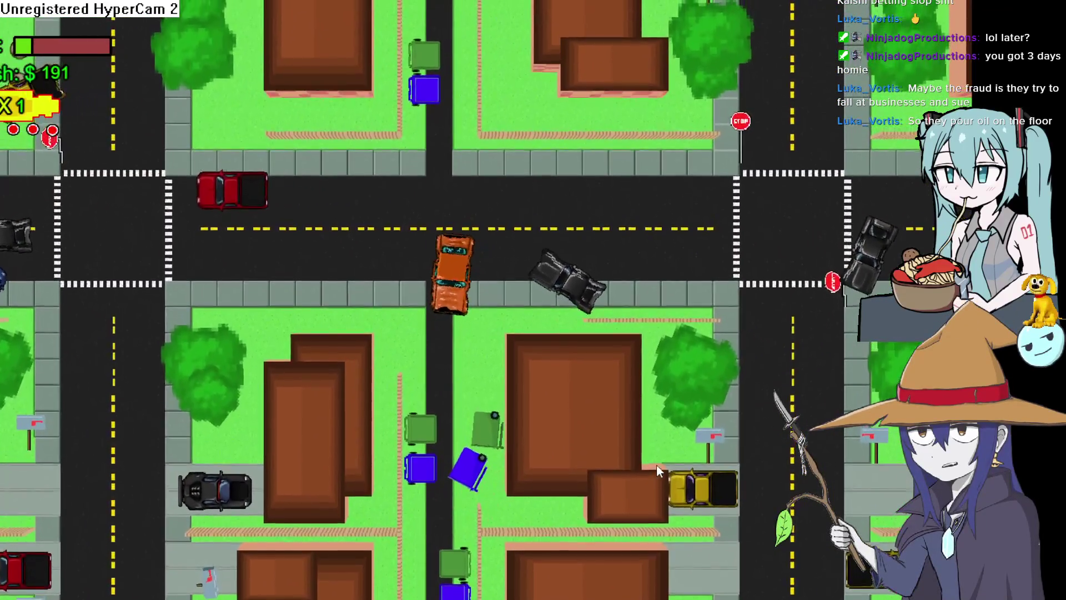
key("Left")
key("Up")
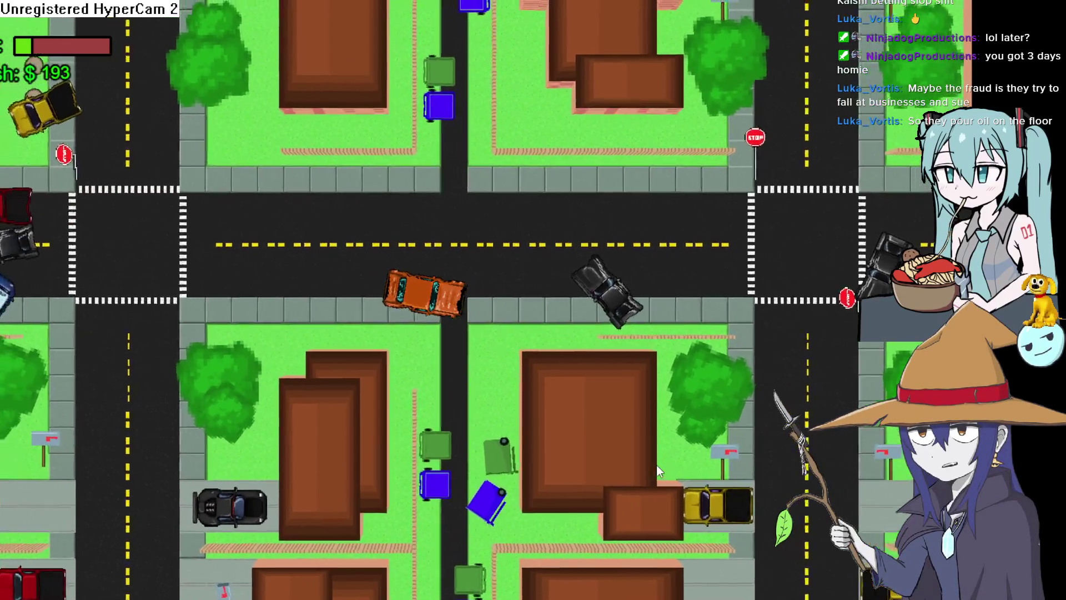
key("Up")
key("Left")
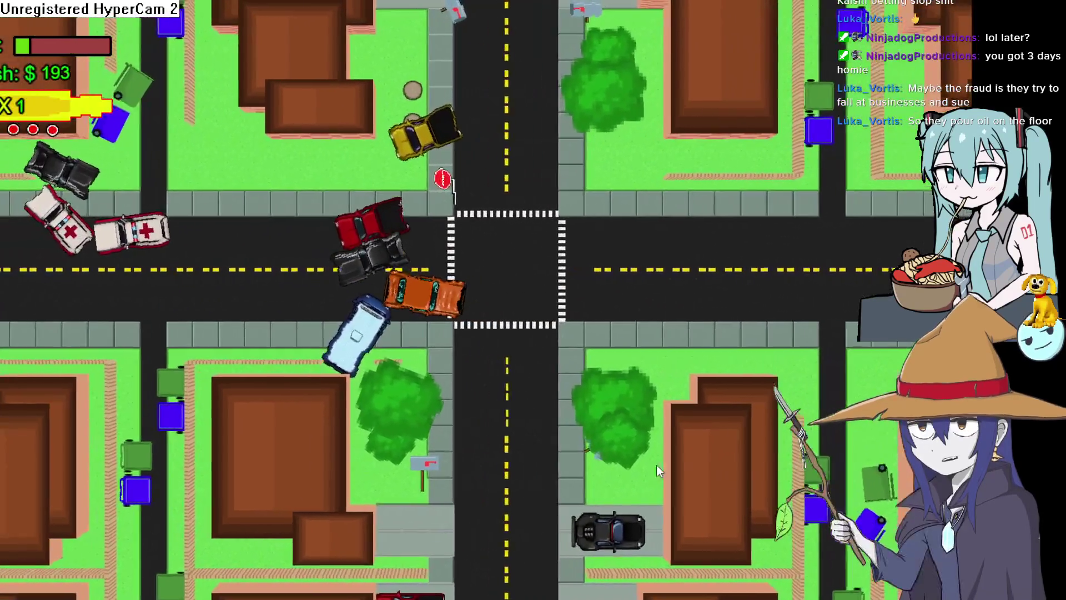
key("Up")
key("Left")
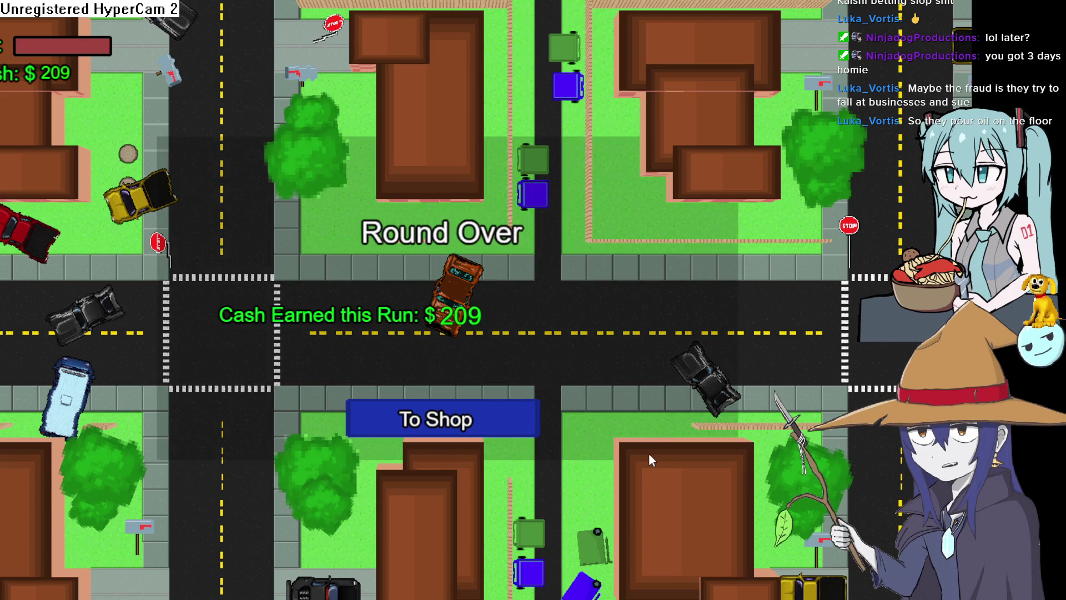
- Go to the shop, select the owned Beater, and start a new run
left_click(422, 423)
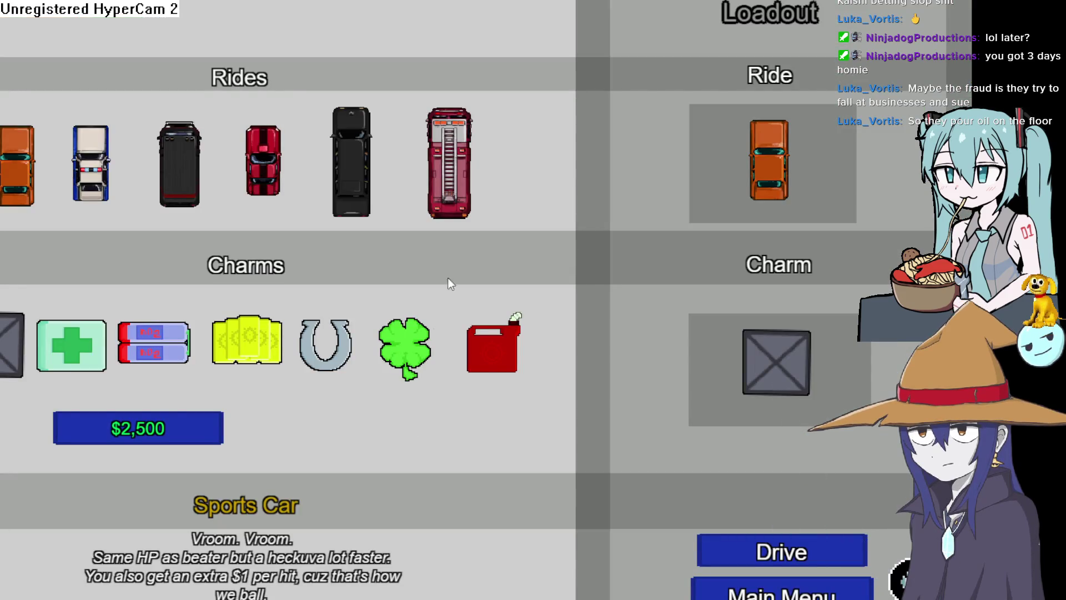
left_click(7, 168)
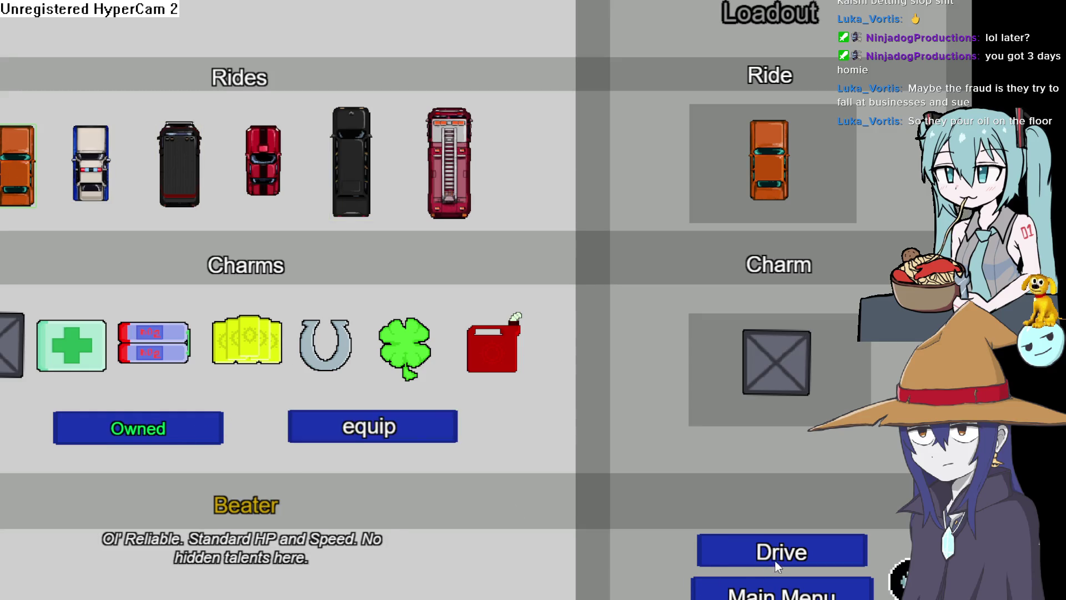
left_click(778, 567)
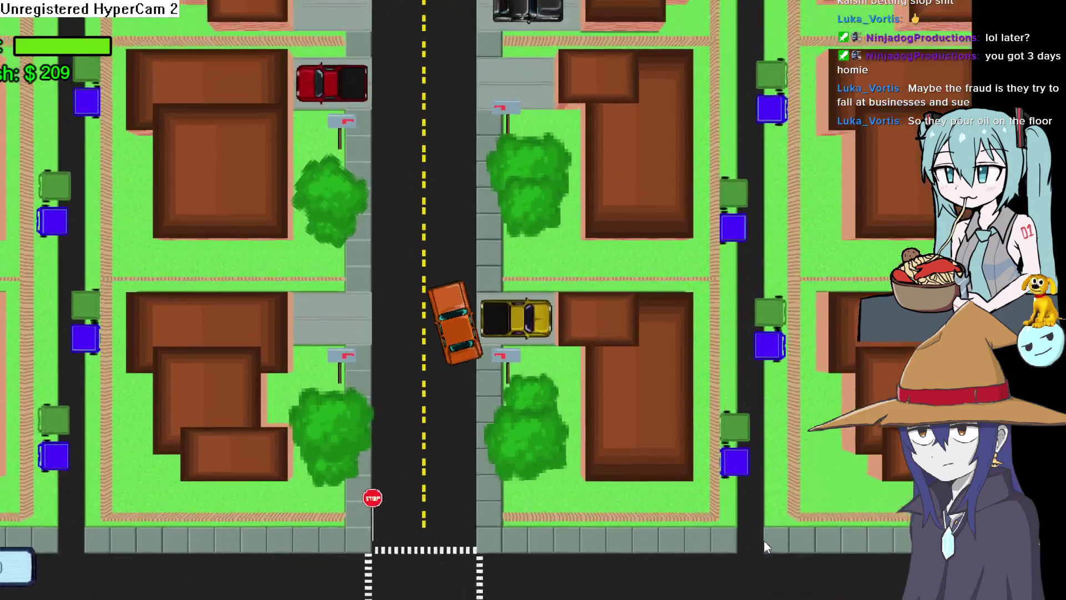
- Steer the Beater through the intersections to $225, then close the game tab
key("Right")
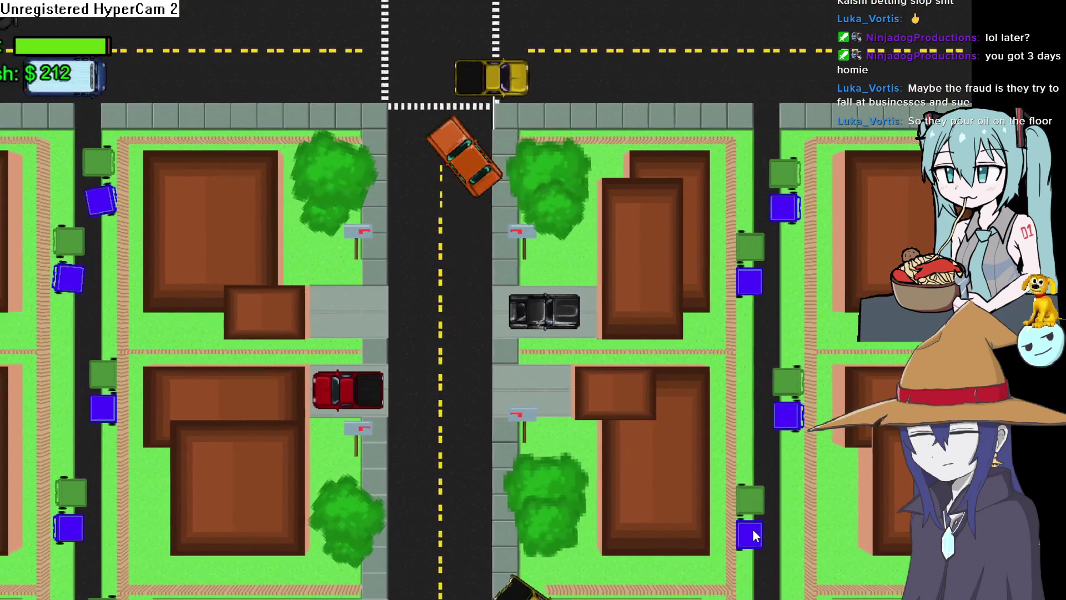
key("Left")
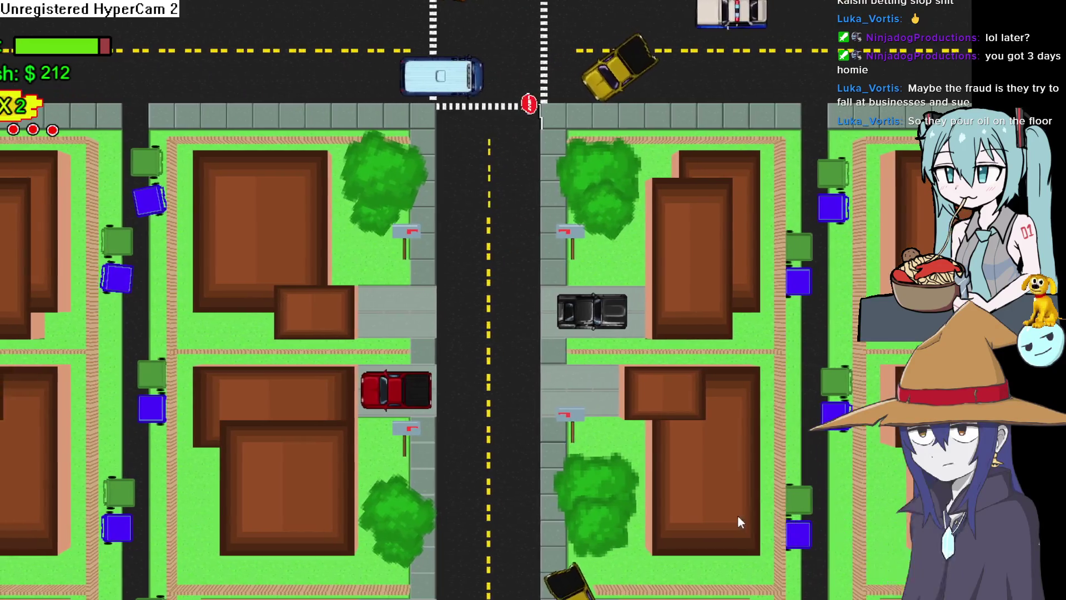
key("Left")
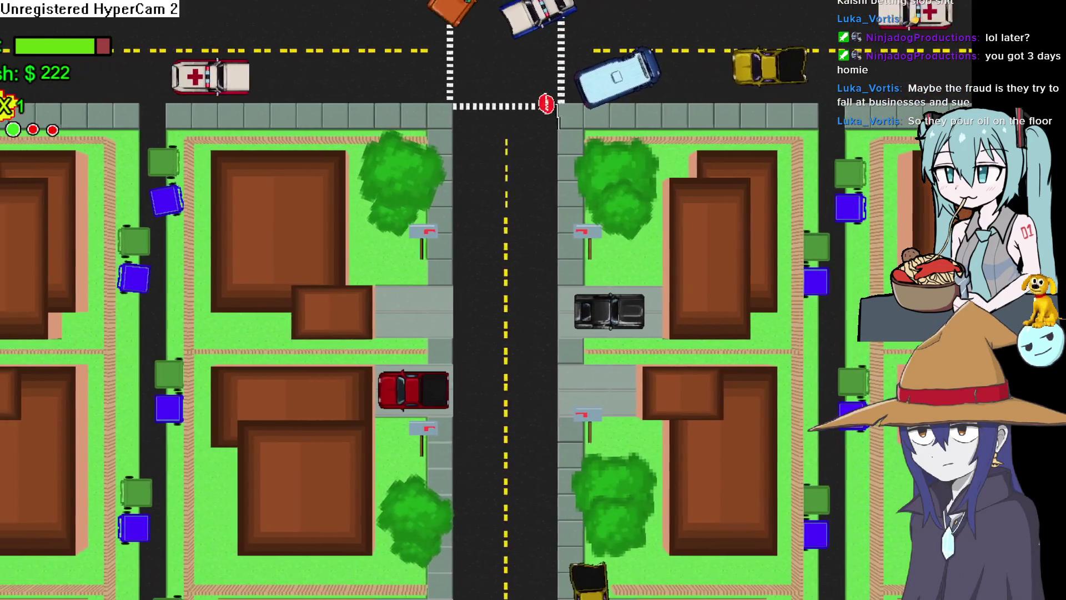
key("Left")
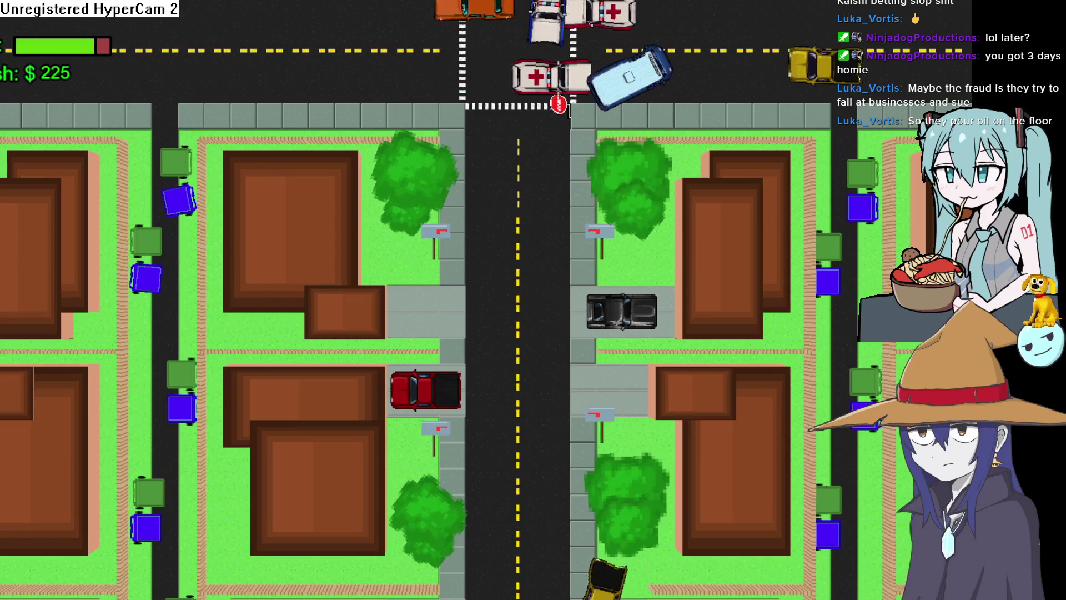
key("ctrl+w")
mouse_move(622, 302)
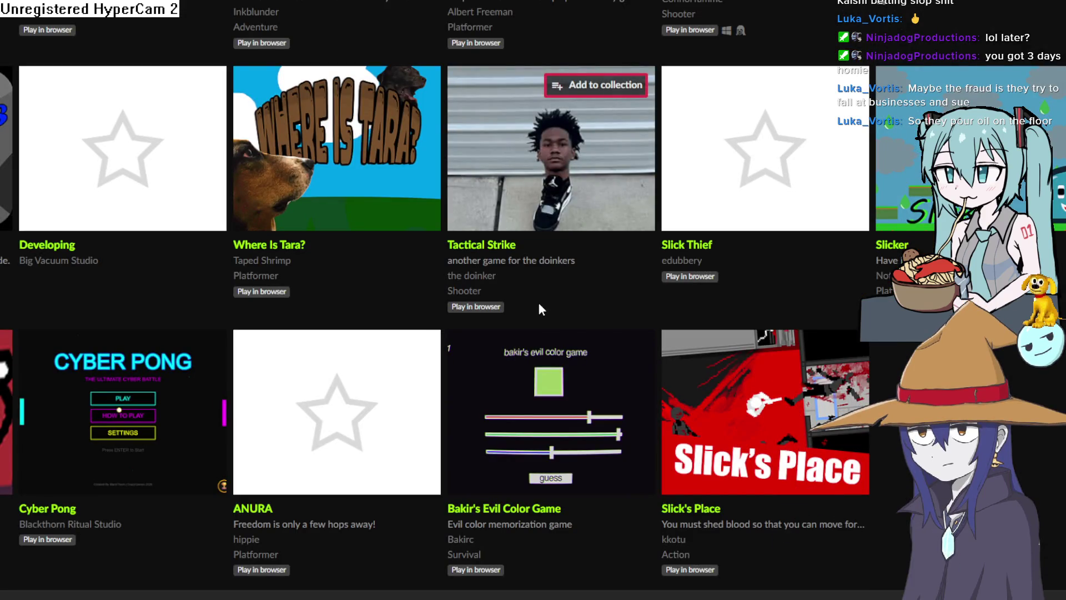
- Scroll up the browse grid and open the Dimensional Disturbance game page
scroll(534, 268, "up", 3)
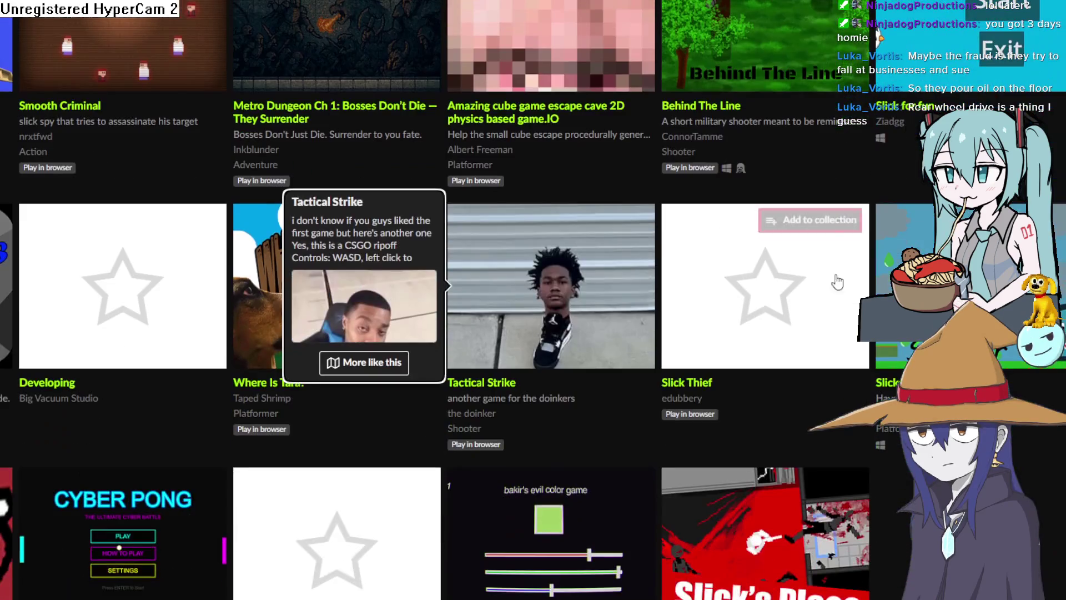
scroll(837, 282, "up", 10)
scroll(848, 309, "up", 7)
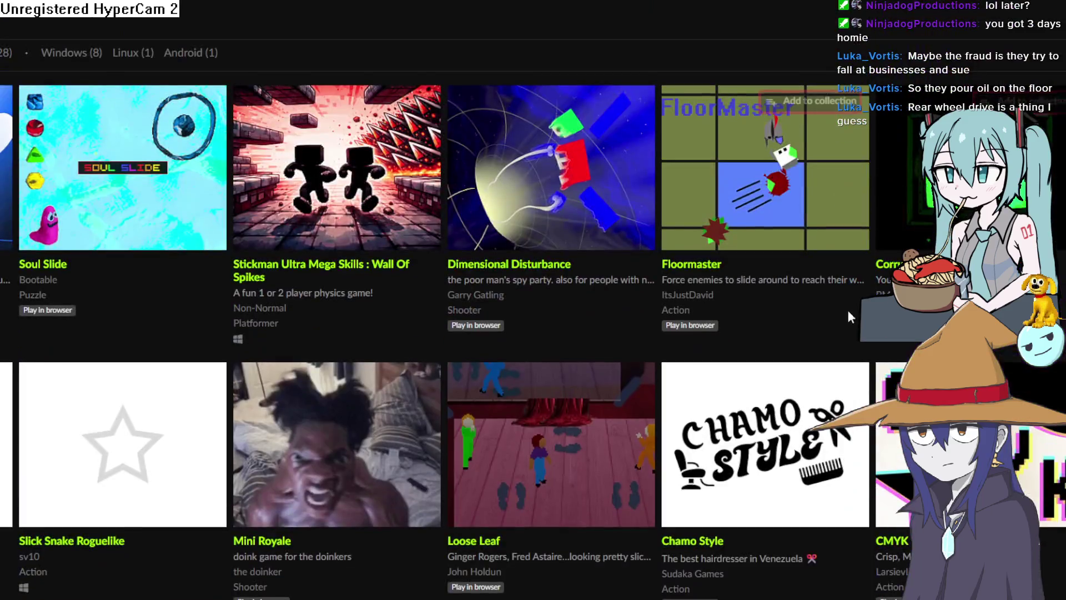
mouse_move(581, 207)
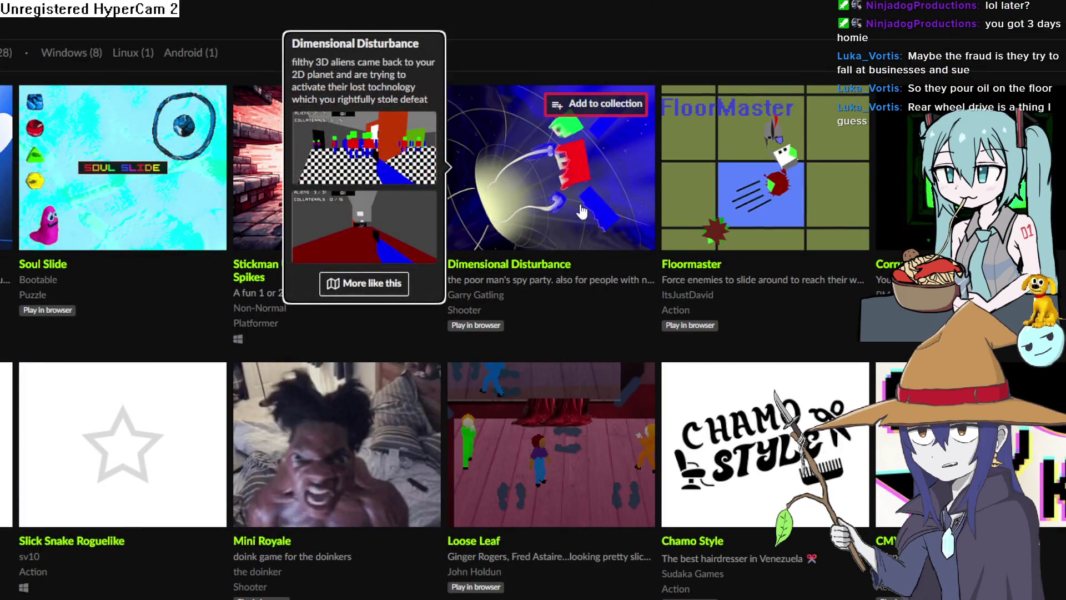
left_click(580, 201)
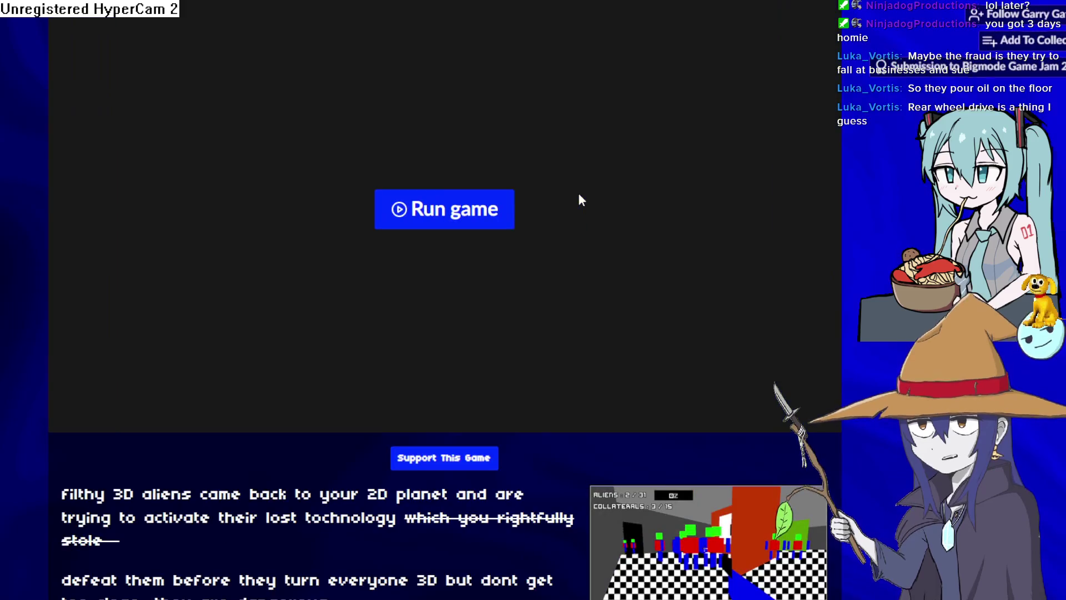
- Scroll the Dimensional Disturbance page, then switch to Clip Studio Paint and on to Aseprite
scroll(566, 216, "down", 10)
scroll(660, 233, "up", 10)
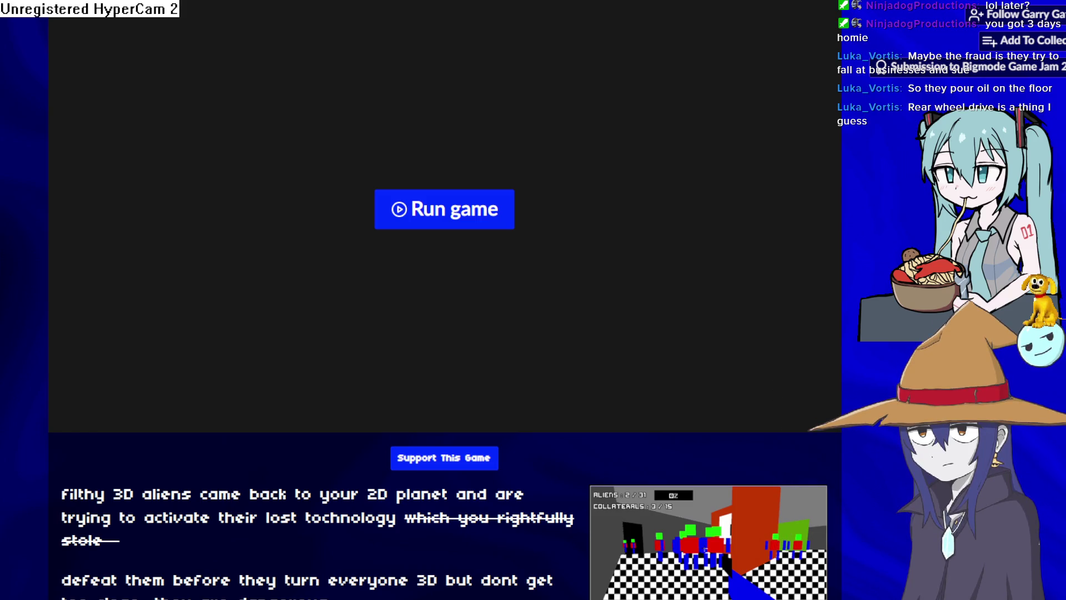
key("alt+Tab")
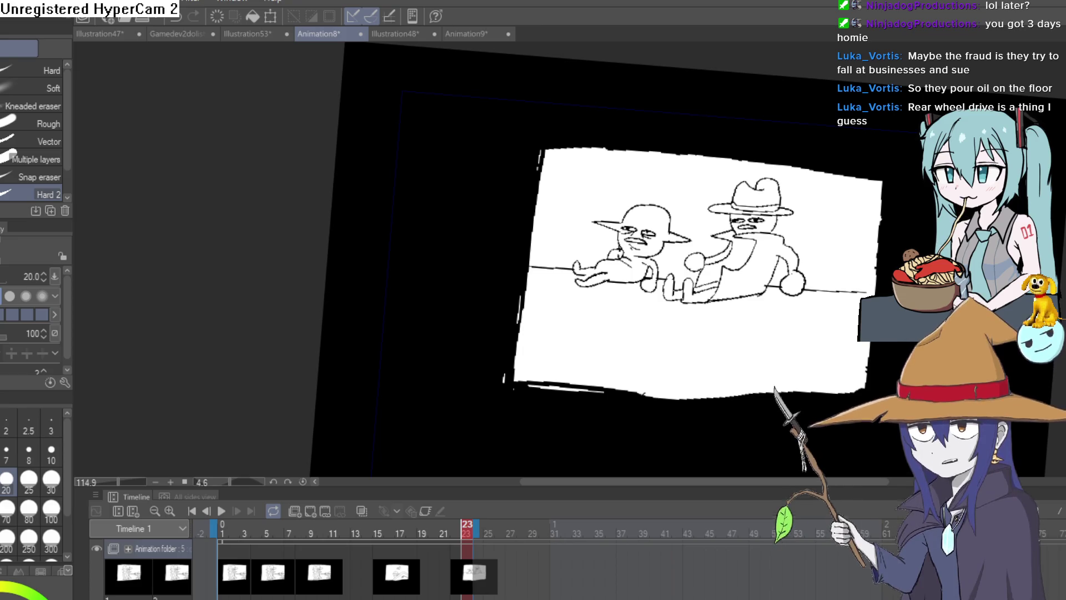
key("alt+Tab")
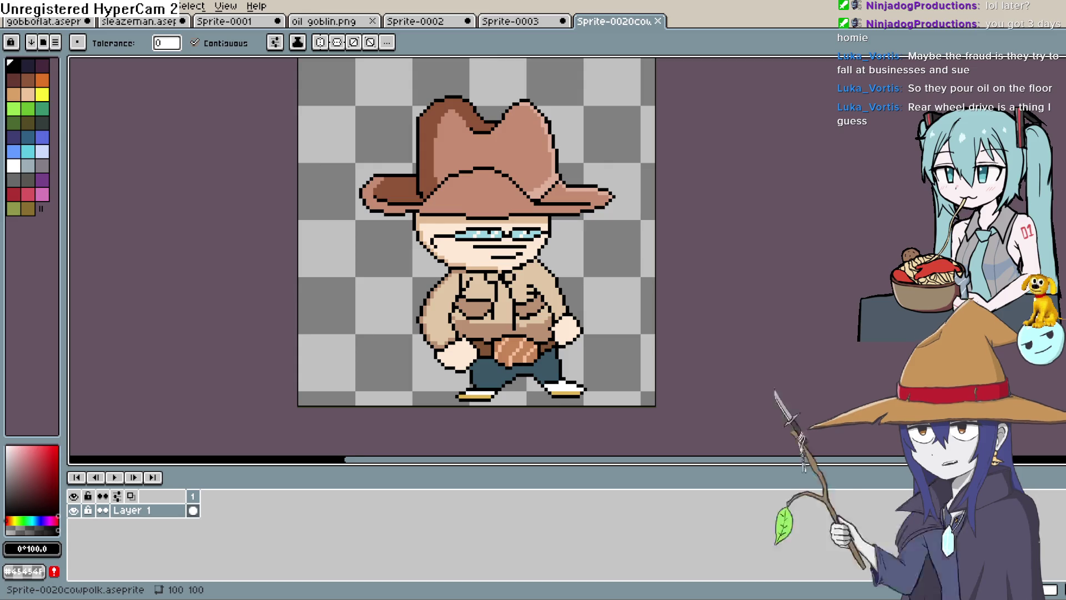
- Flip through the Sprite-0001, Sprite-0002, Sprite-0003 and cowboy tabs, ending on oil goblin.png
left_click(521, 23)
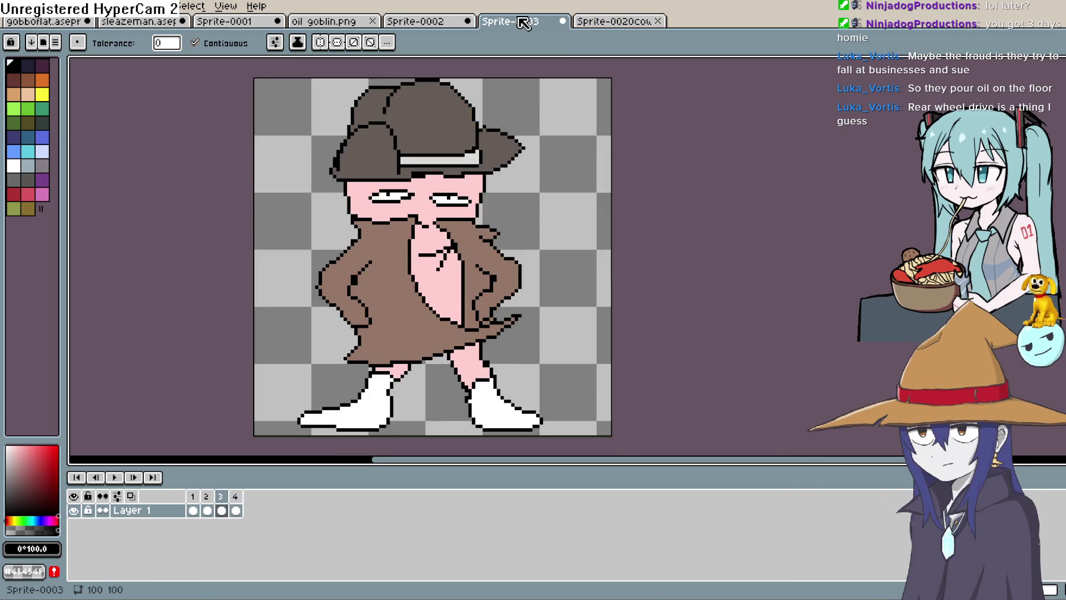
left_click(415, 23)
left_click(335, 22)
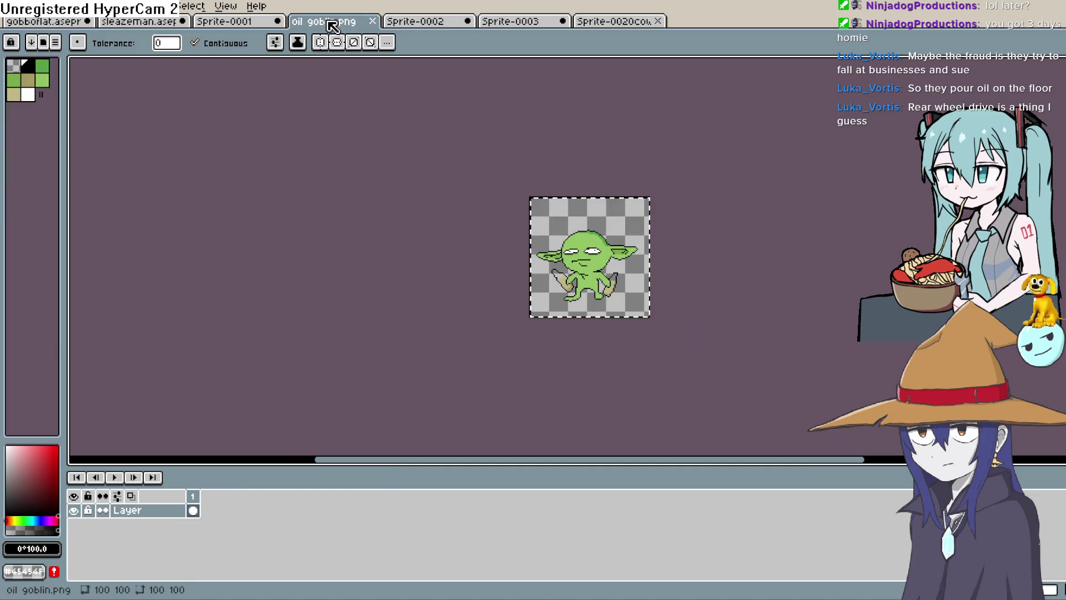
left_click(238, 25)
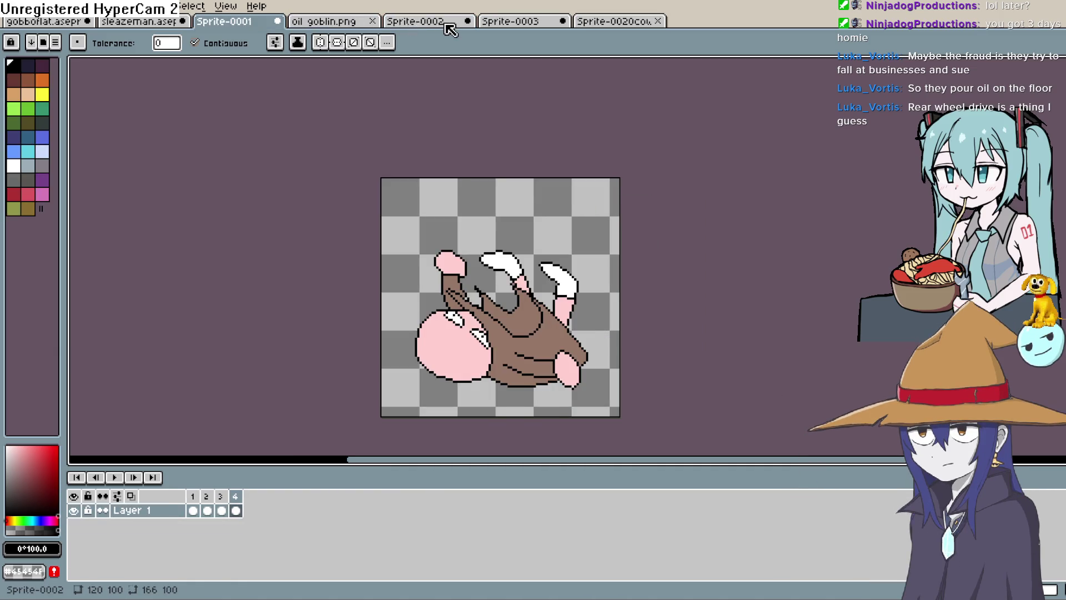
left_click(445, 25)
left_click(611, 25)
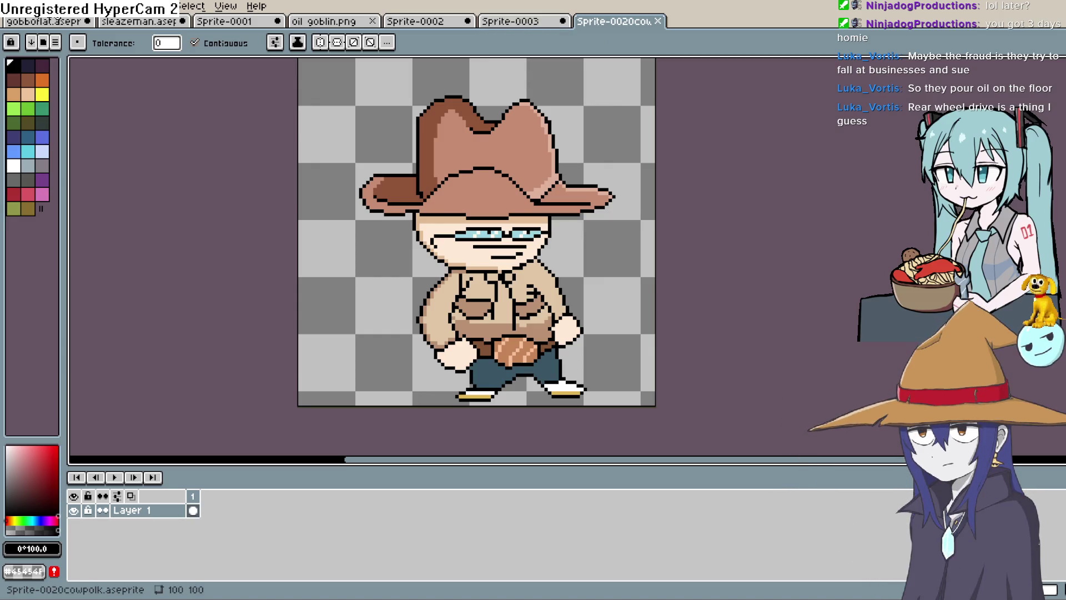
left_click(502, 21)
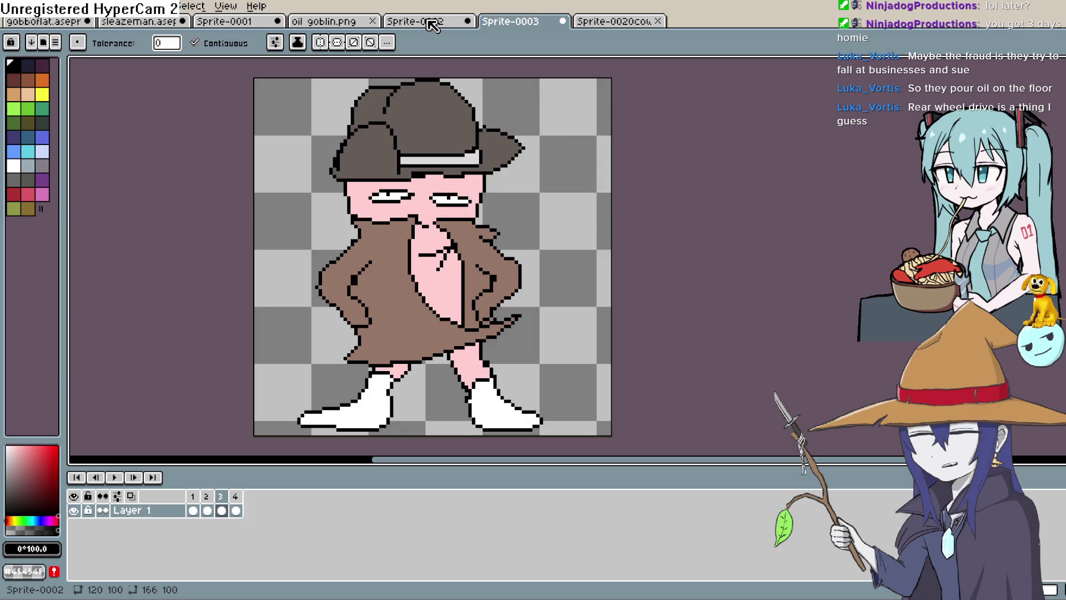
left_click(431, 22)
left_click(325, 21)
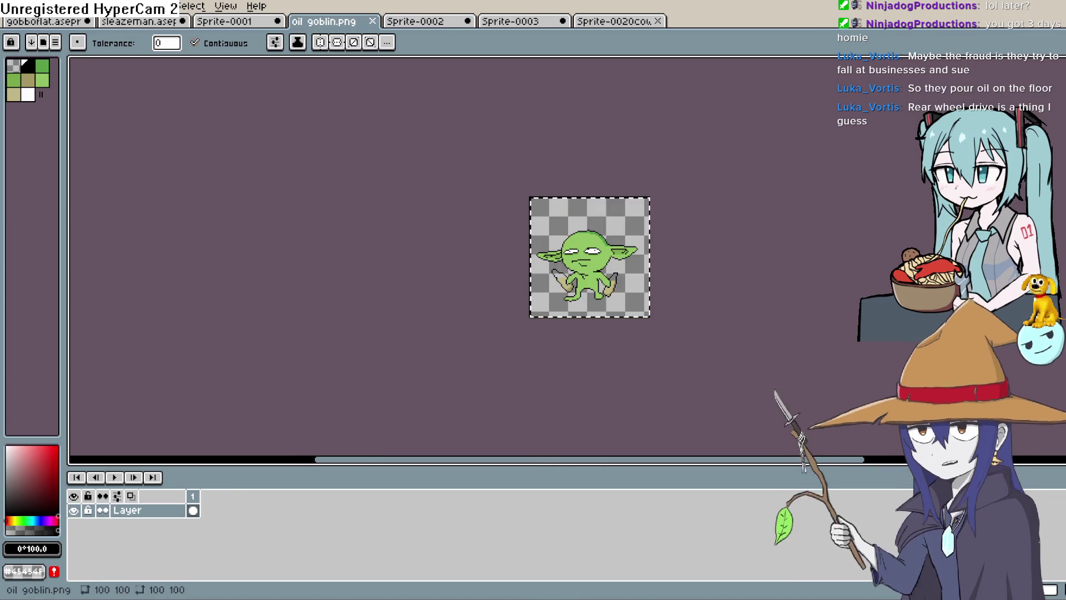
key("alt+Tab")
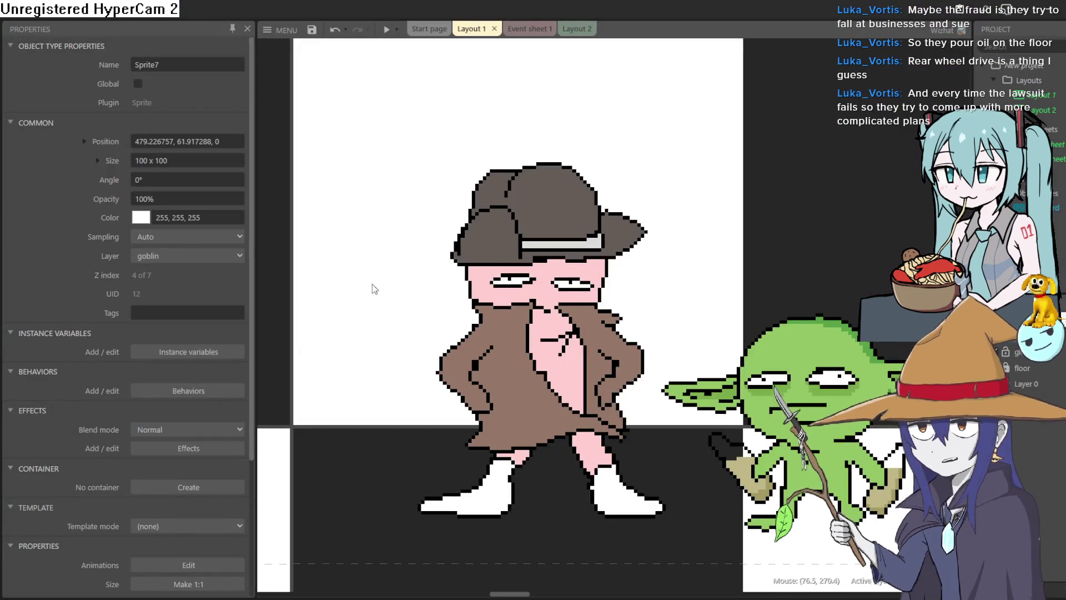
- Move the goblin beside the detective, raise the crate, and shift the black blob down-right
scroll(351, 281, "down", 6)
scroll(581, 321, "up", 1)
mouse_move(582, 322)
left_mouse_down()
mouse_move(542, 347)
mouse_move(488, 333)
mouse_move(495, 355)
mouse_move(525, 336)
left_mouse_up()
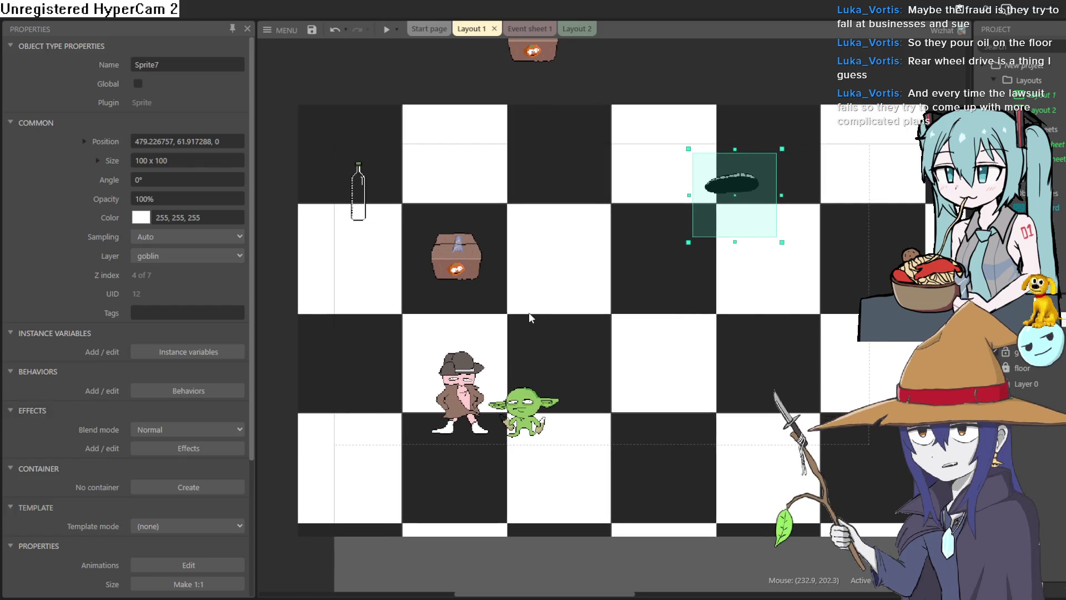
left_click_drag(530, 312, 518, 324)
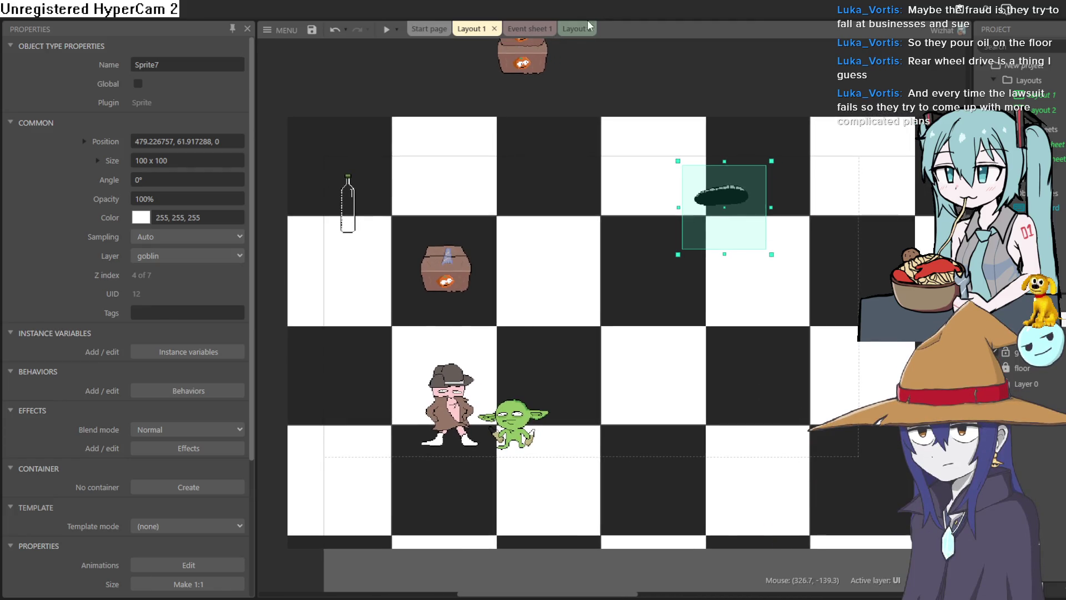
left_click_drag(515, 420, 562, 419)
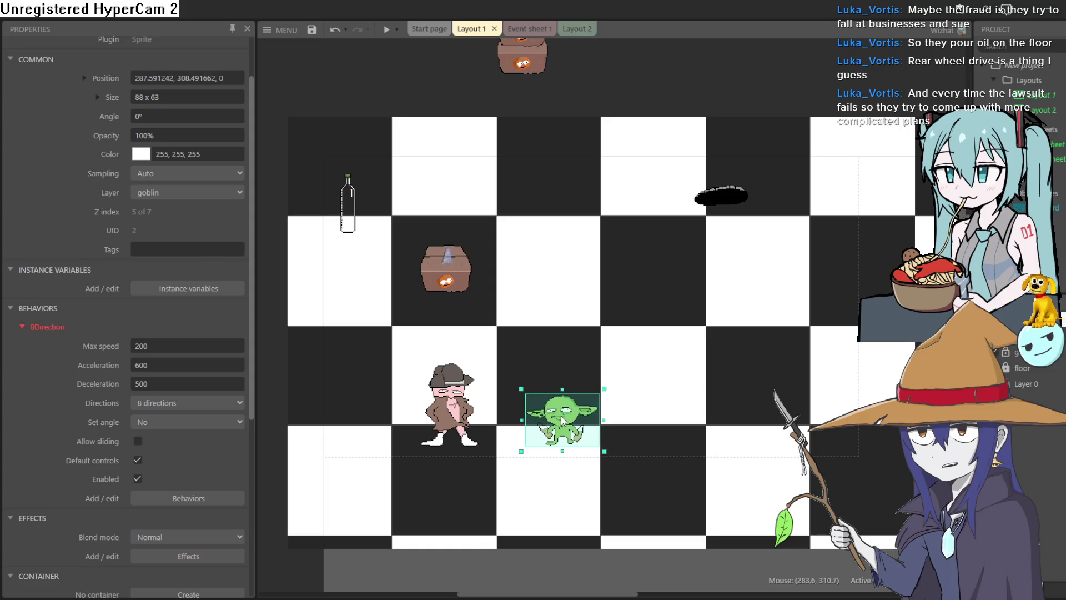
left_click_drag(458, 279, 510, 269)
left_click_drag(442, 408, 485, 401)
mouse_move(512, 252)
left_mouse_down()
mouse_move(478, 223)
mouse_move(502, 204)
left_mouse_up()
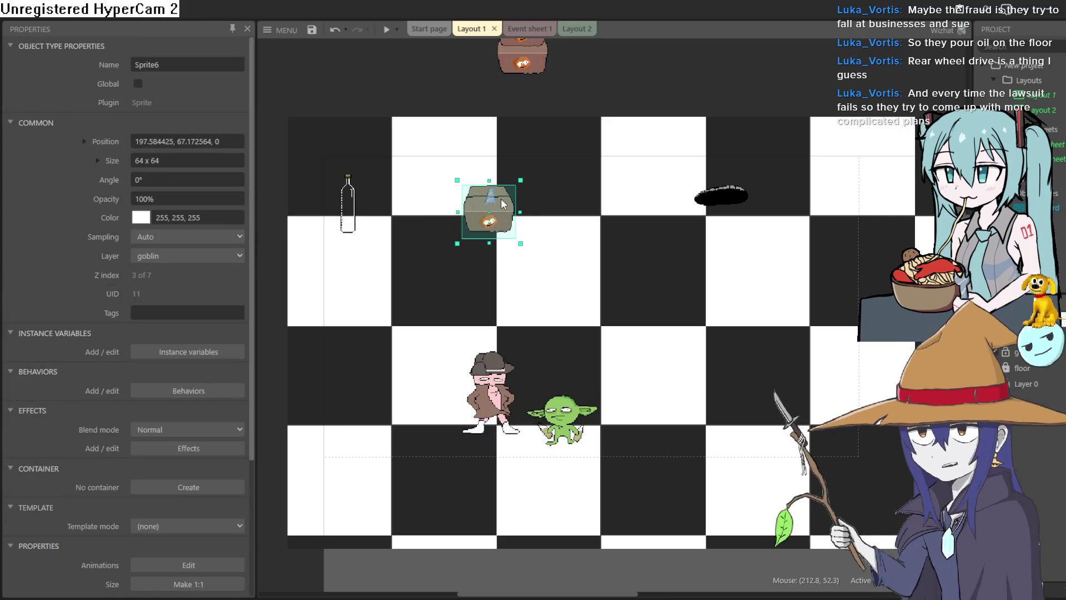
left_click_drag(742, 195, 765, 214)
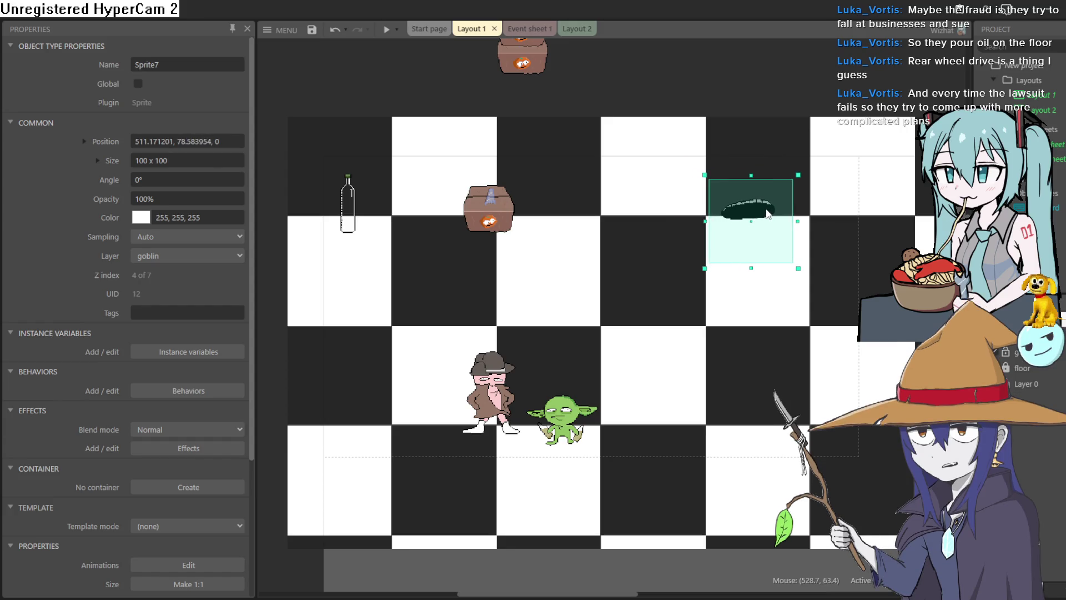
left_click_drag(563, 425, 615, 408)
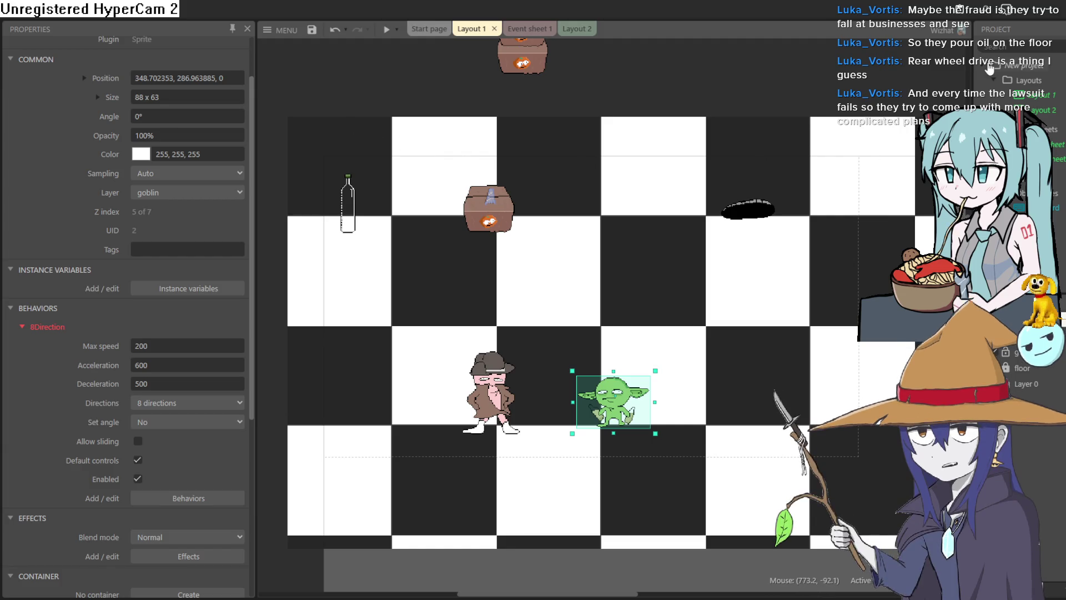
key("alt+Tab")
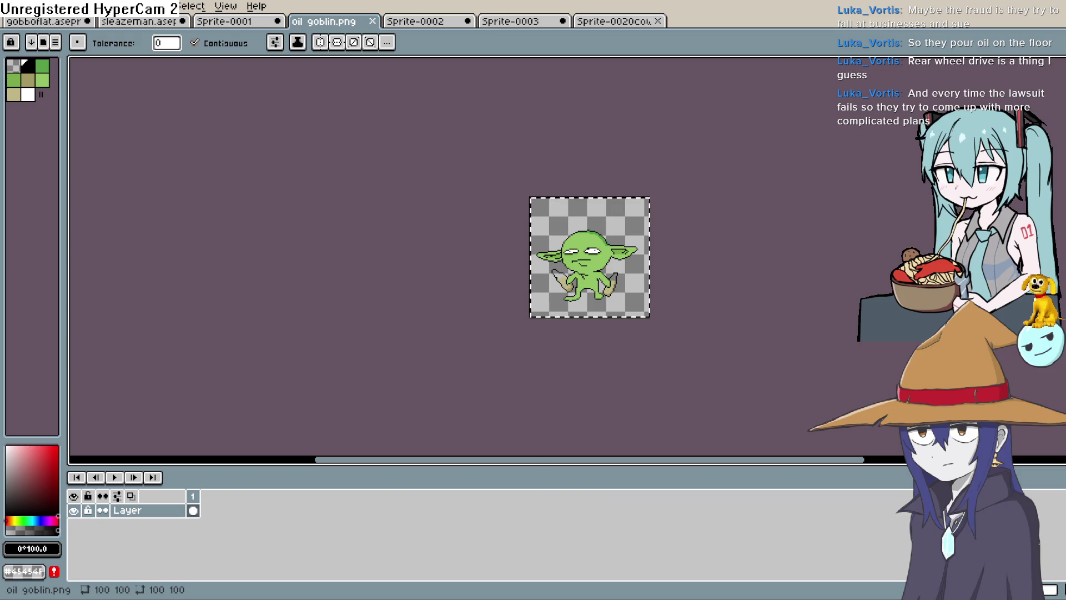
- Create a new 640×380 RGBA transparent sprite via File > New
left_click(23, 6)
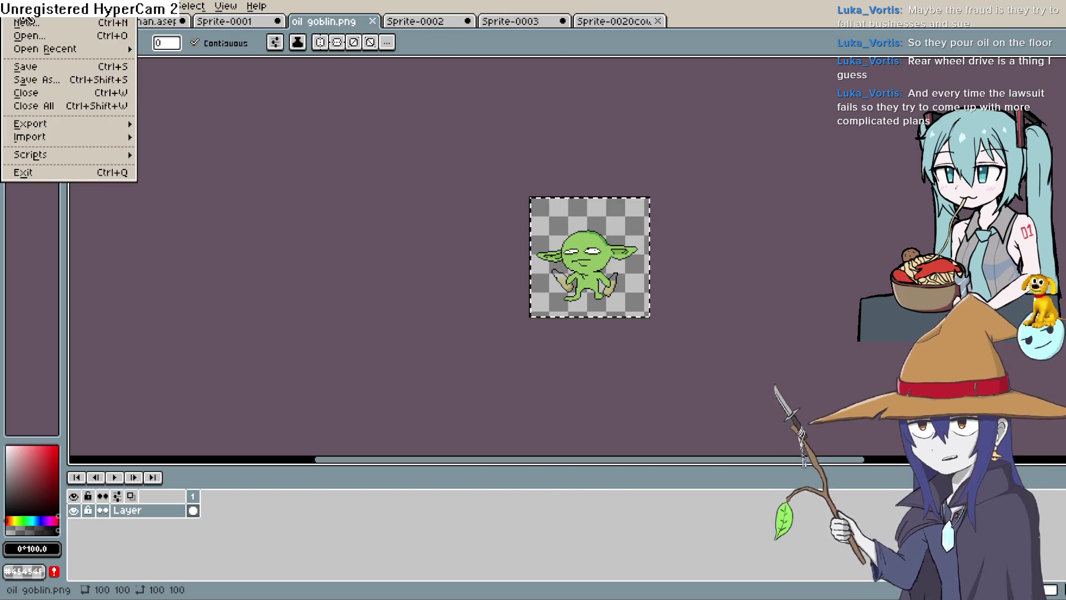
left_click(25, 23)
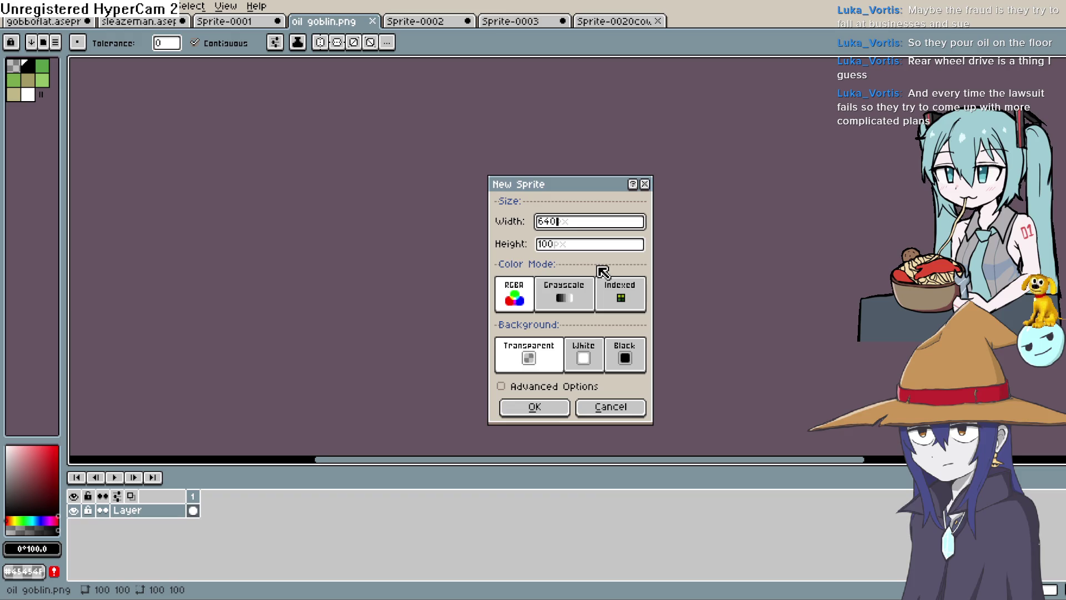
key("Tab")
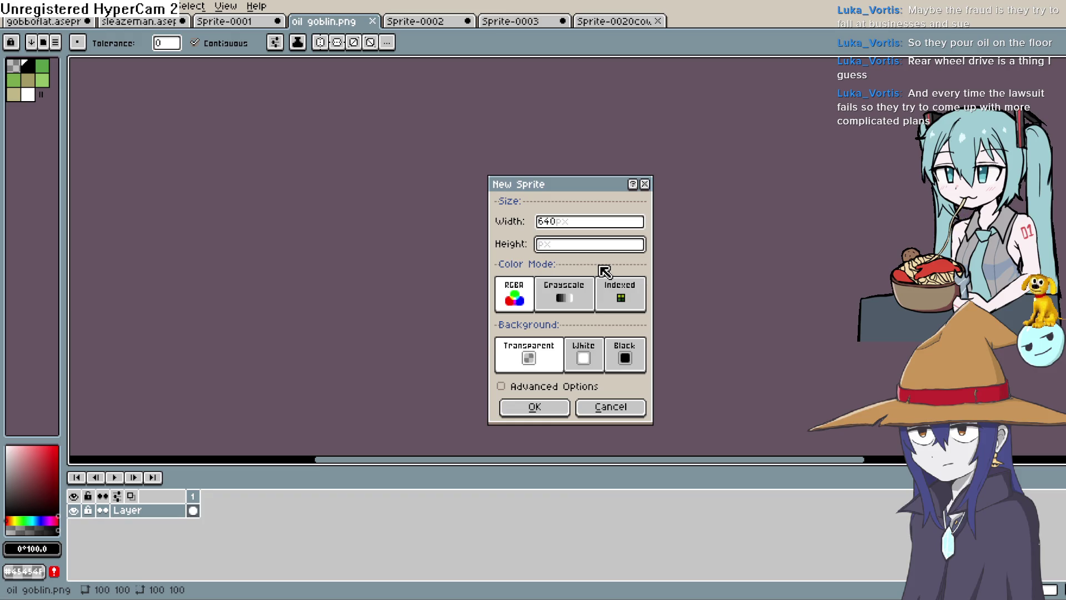
type("380")
left_click(547, 409)
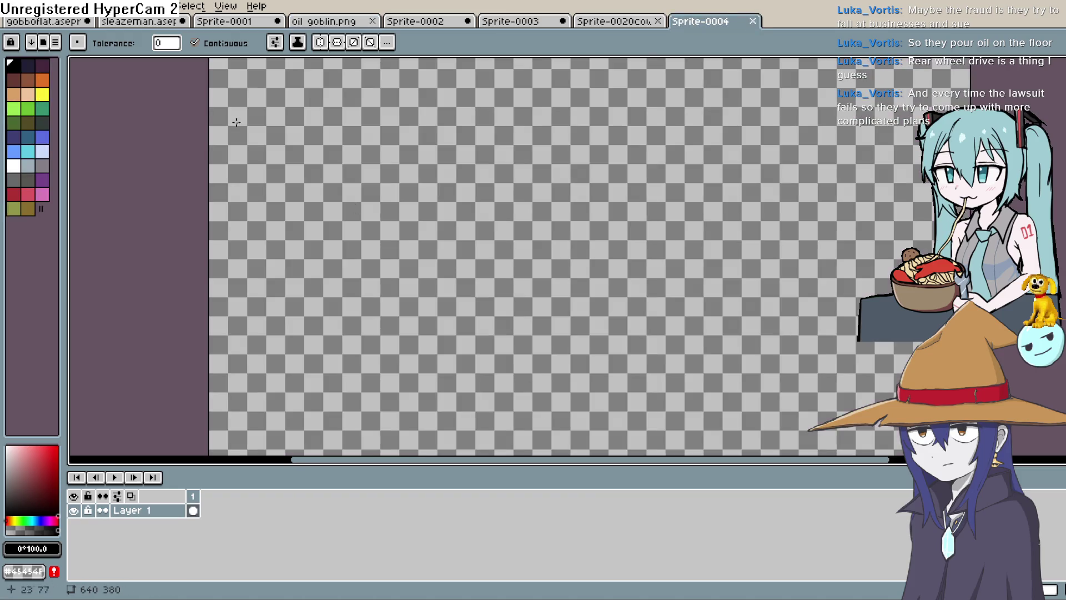
- Look through the kitchen scene, cowboy and Sprite-0003 tabs, then return to the blank Sprite-0004
left_click(45, 21)
mouse_move(358, 188)
left_mouse_down()
mouse_move(563, 255)
mouse_move(559, 270)
left_mouse_up()
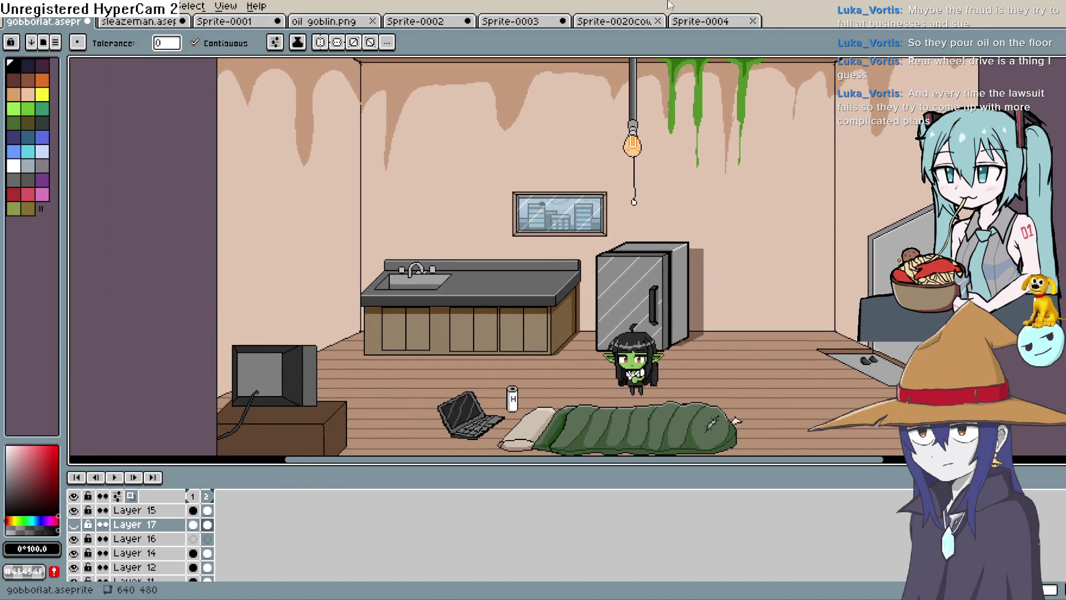
left_click(744, 24)
left_click(613, 22)
left_click(517, 23)
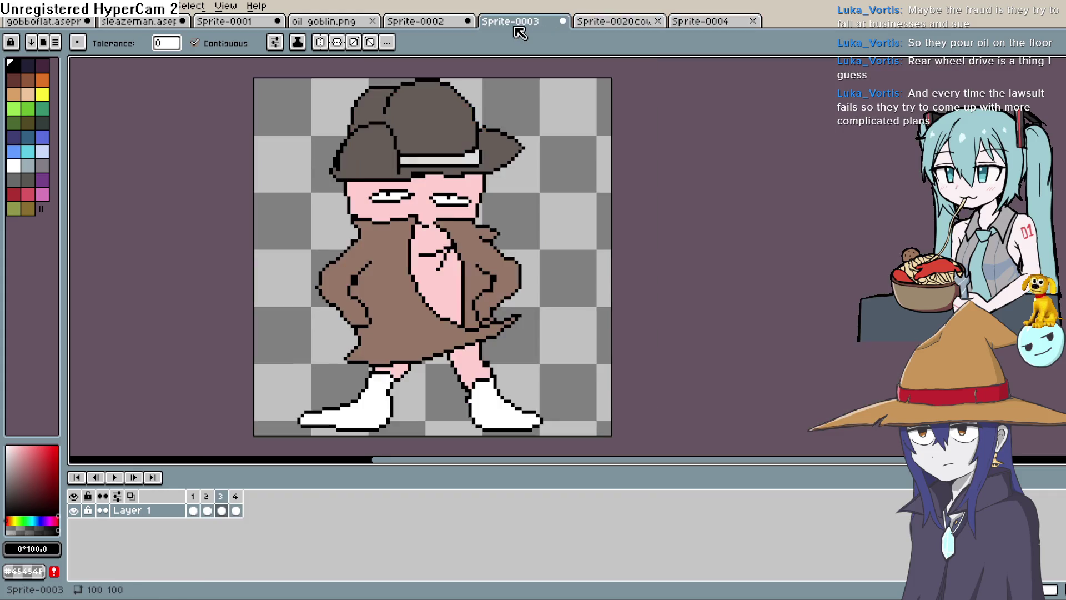
left_click(717, 25)
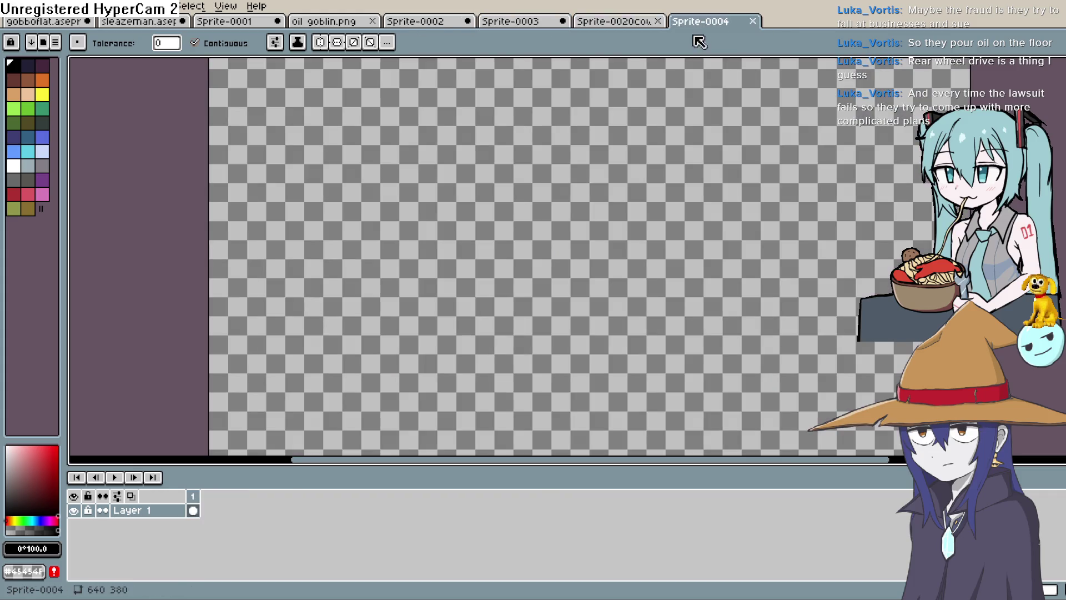
- Pick the palette green #6abe30, then test a bucket fill on the canvas and undo it
scroll(568, 210, "down", 2)
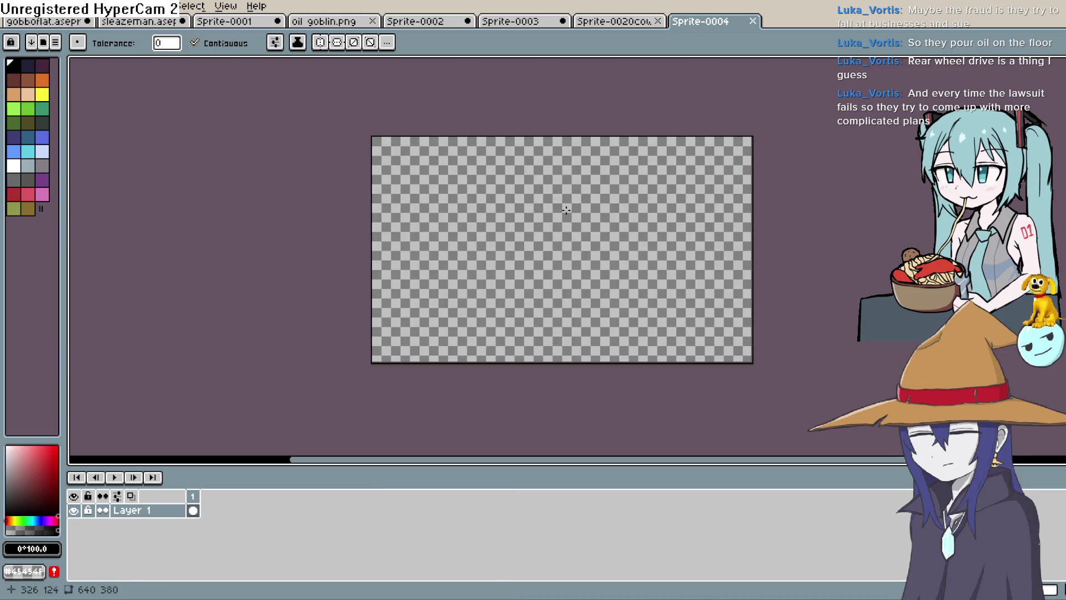
scroll(565, 204, "up", 1)
left_click_drag(556, 205, 526, 178)
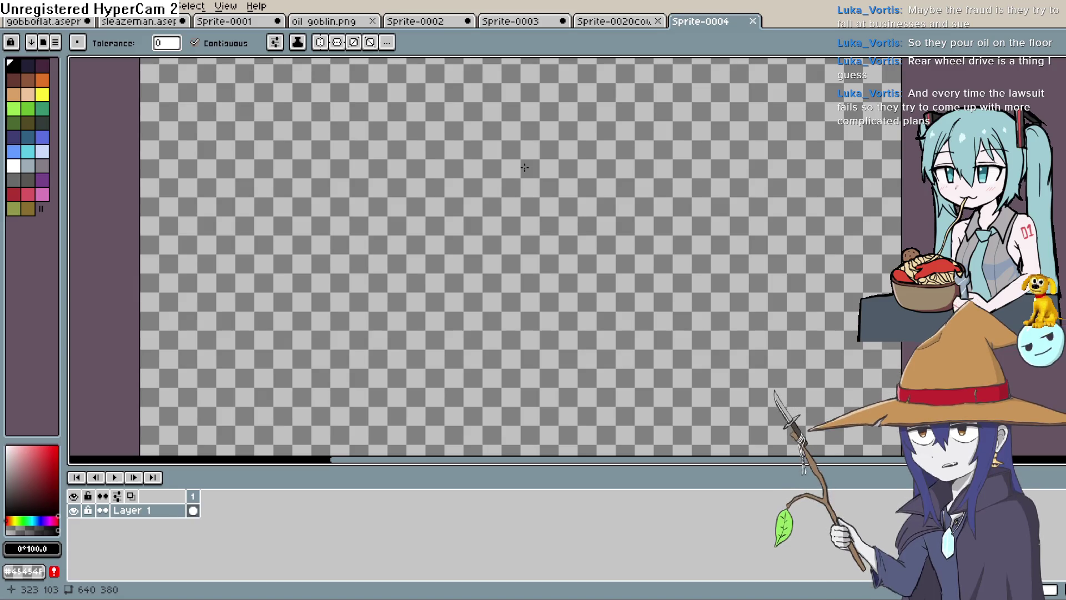
scroll(525, 168, "down", 1)
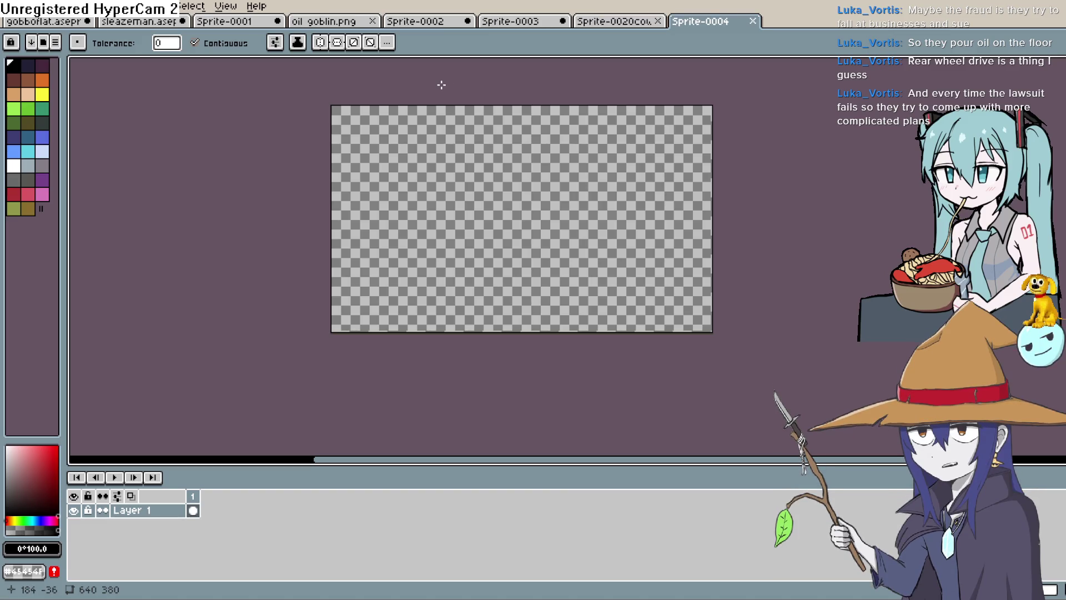
mouse_move(450, 96)
left_mouse_down()
mouse_move(423, 148)
mouse_move(443, 176)
mouse_move(335, 112)
left_mouse_up()
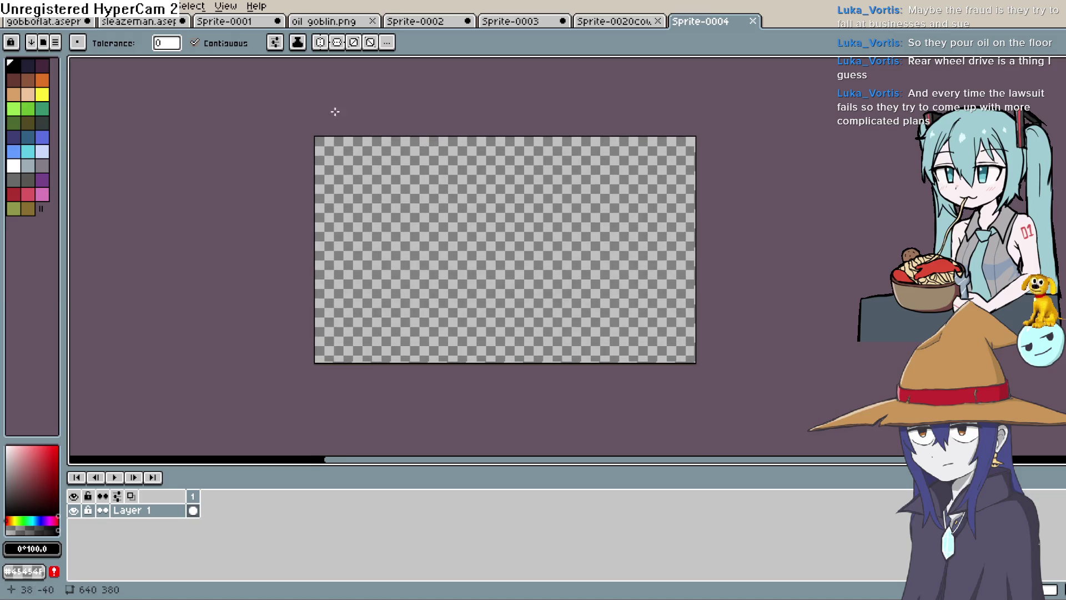
left_click(42, 109)
left_click(27, 109)
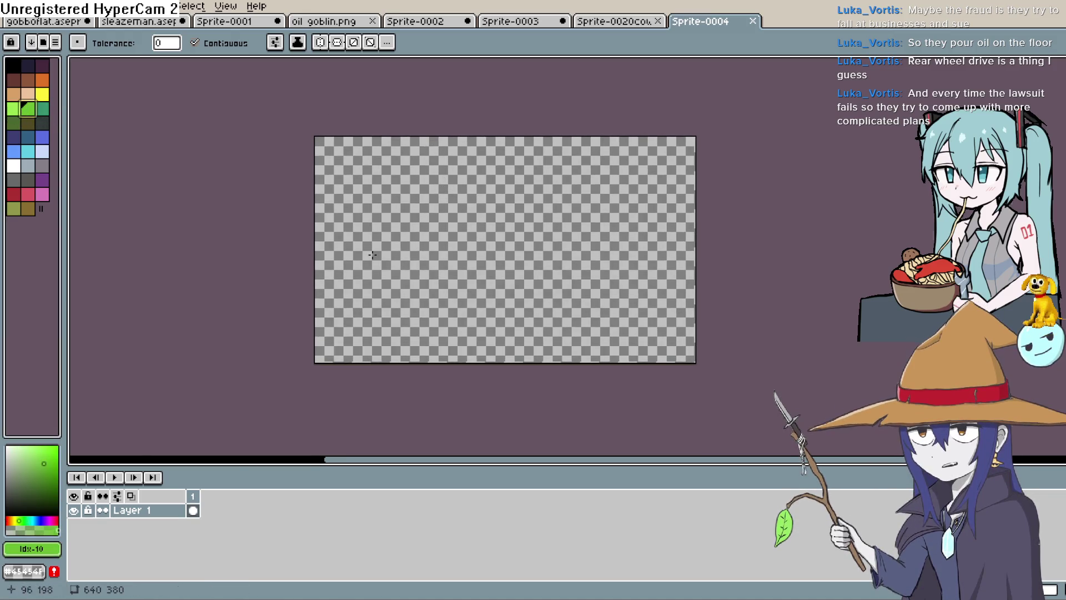
scroll(328, 207, "up", 5)
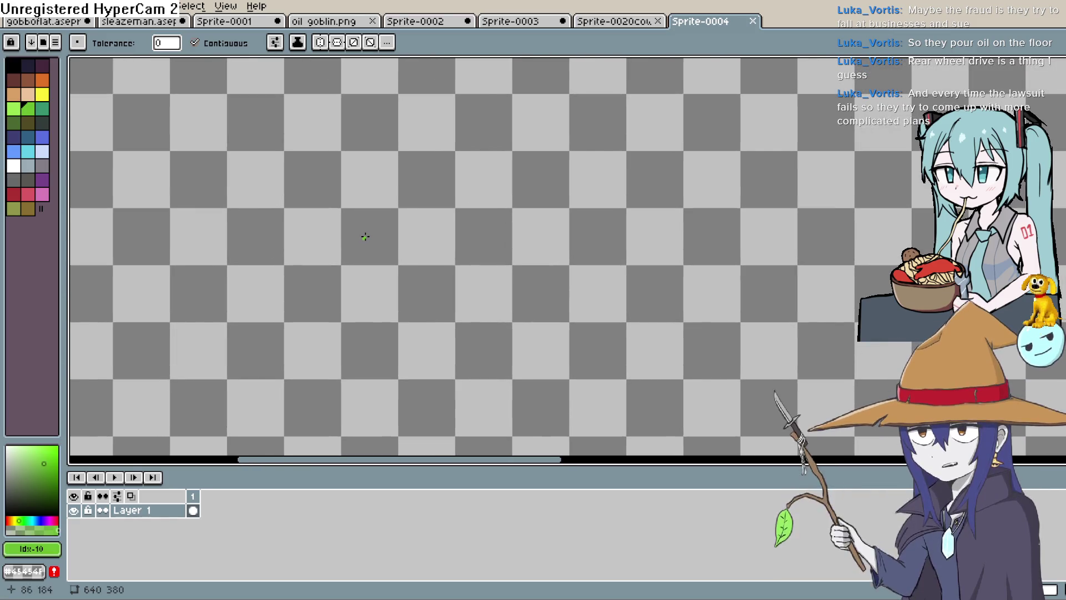
left_click(388, 245)
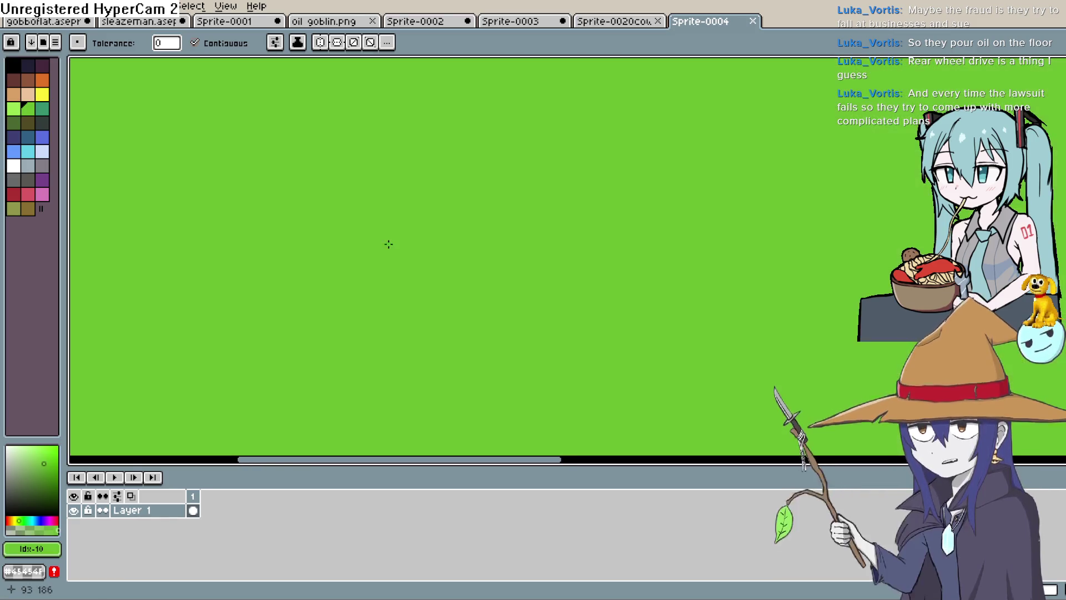
key("ctrl+z")
- Draw a small green circle outline for the head and make the green more vivid
key("b")
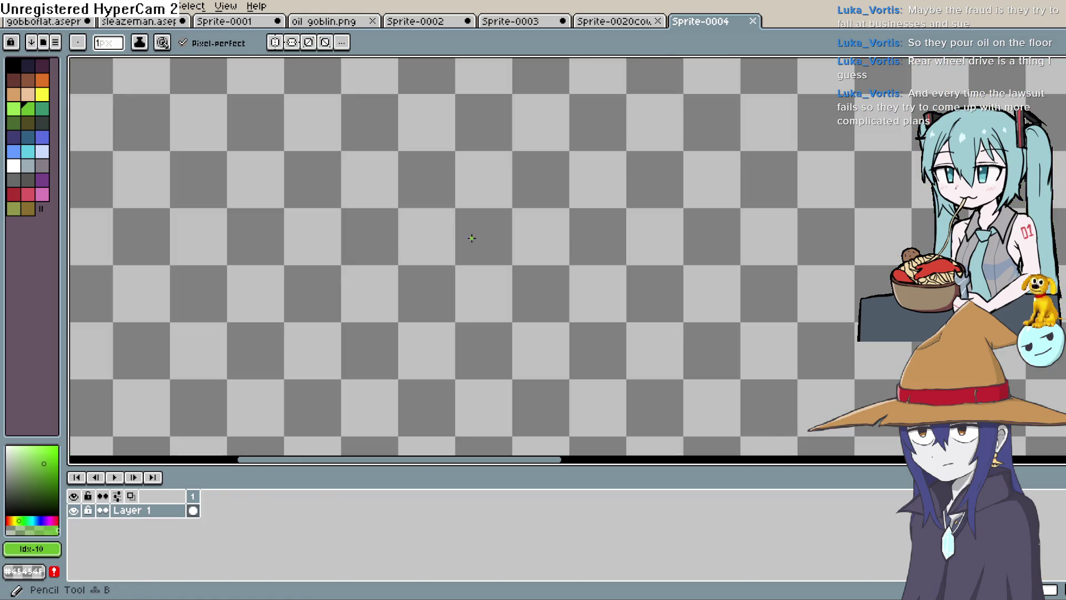
mouse_move(411, 244)
left_mouse_down()
mouse_move(429, 213)
mouse_move(443, 228)
mouse_move(398, 238)
left_mouse_up()
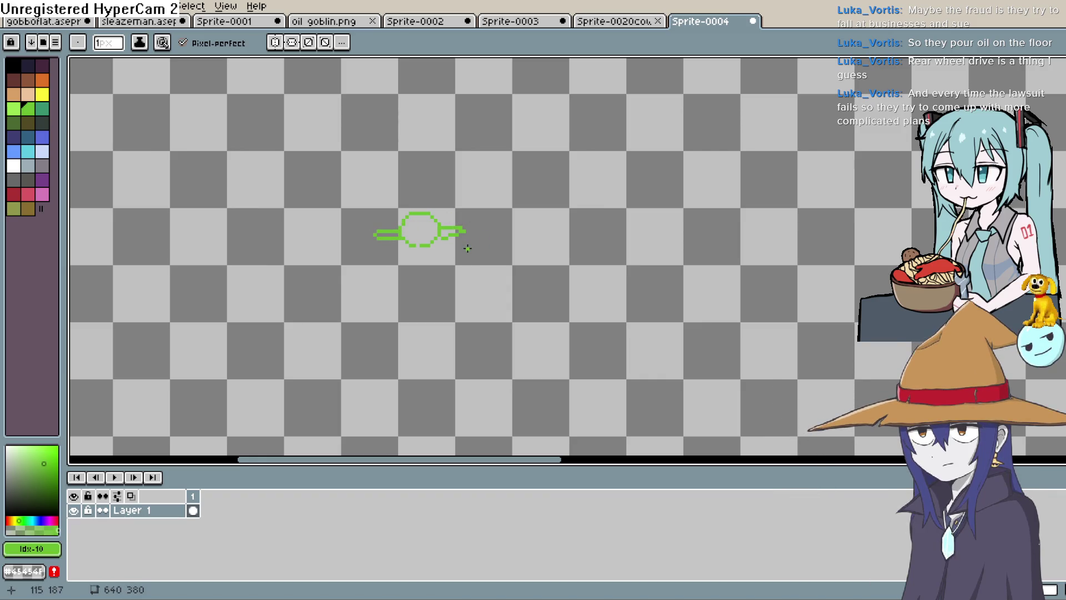
scroll(464, 266, "left", 1)
left_click(32, 470)
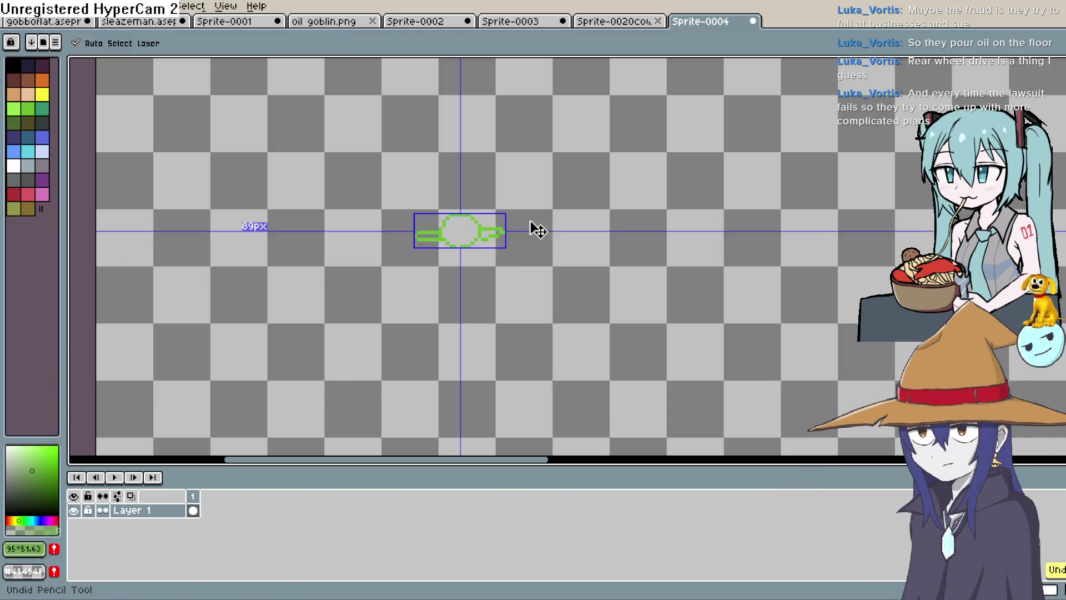
scroll(442, 245, "up", 2)
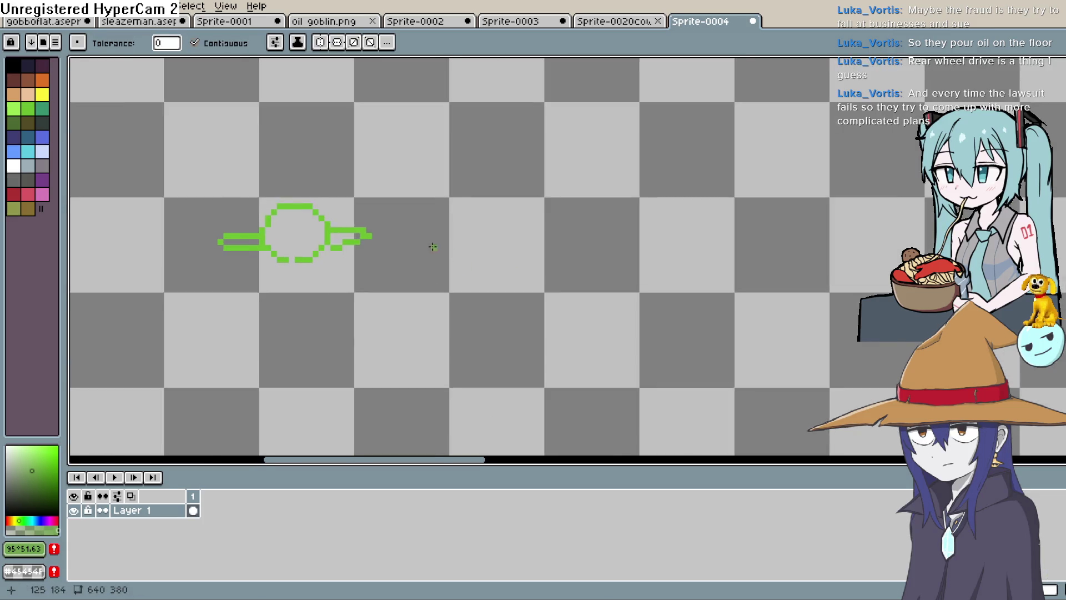
key("b")
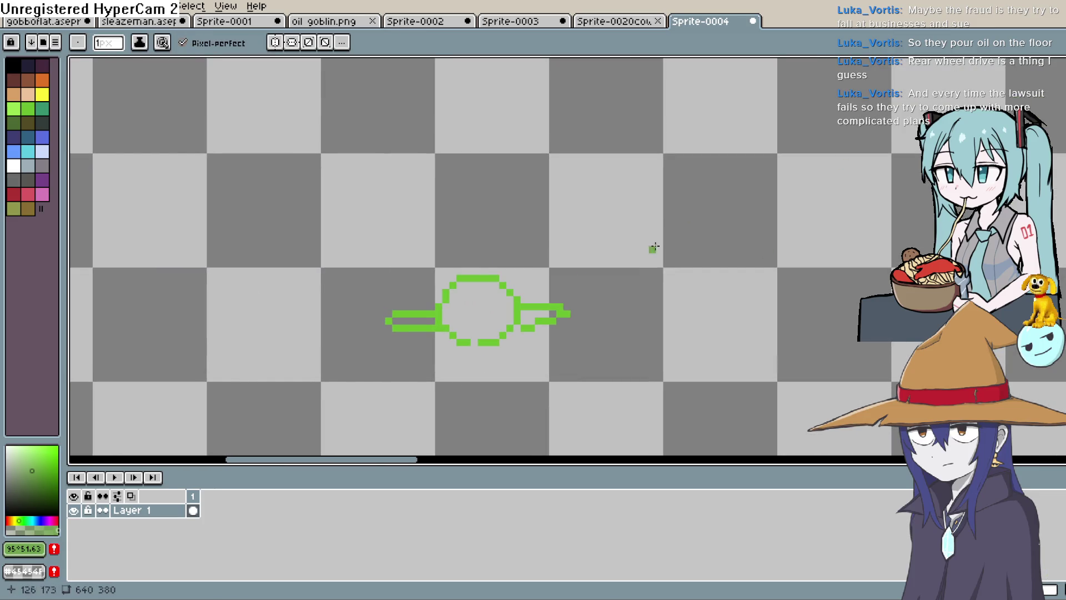
right_click(472, 341)
- Fill the head circle green, sample the ear green #6abe30, and sketch a limb with a curled hand
key("g")
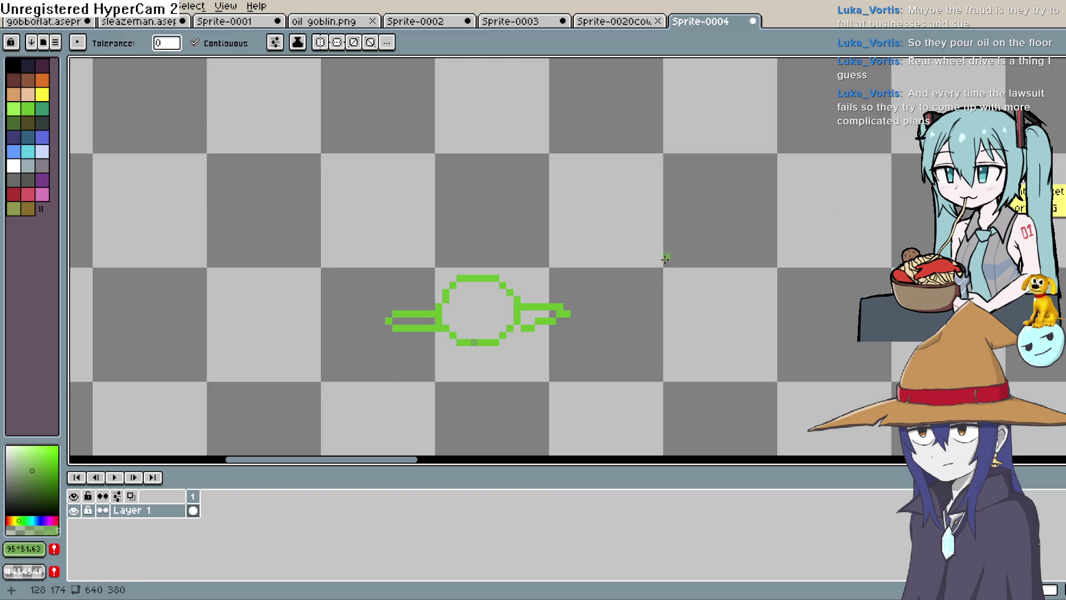
left_click(494, 309)
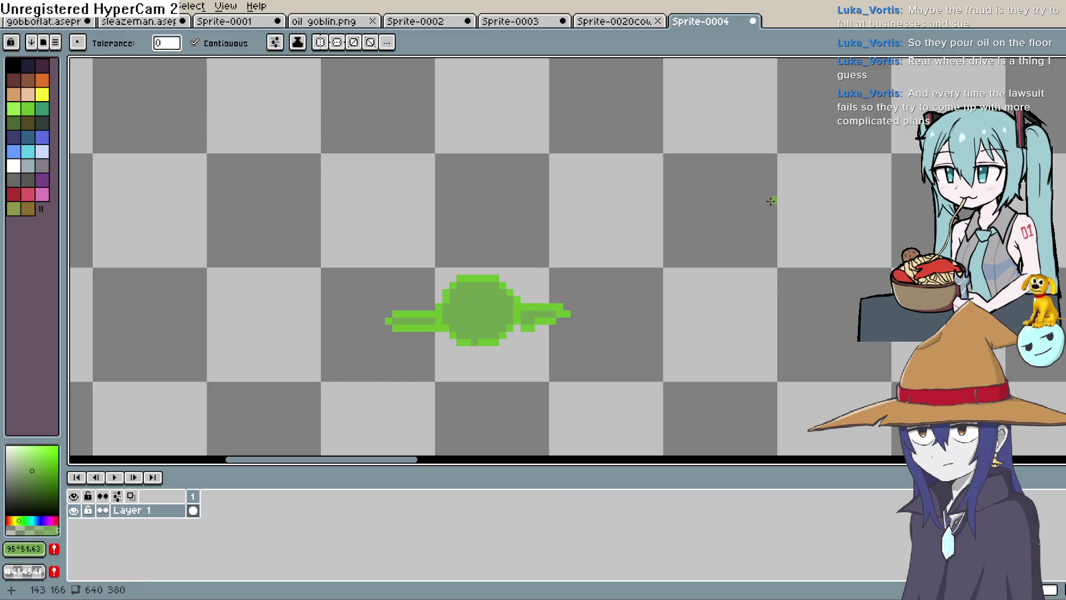
key("b")
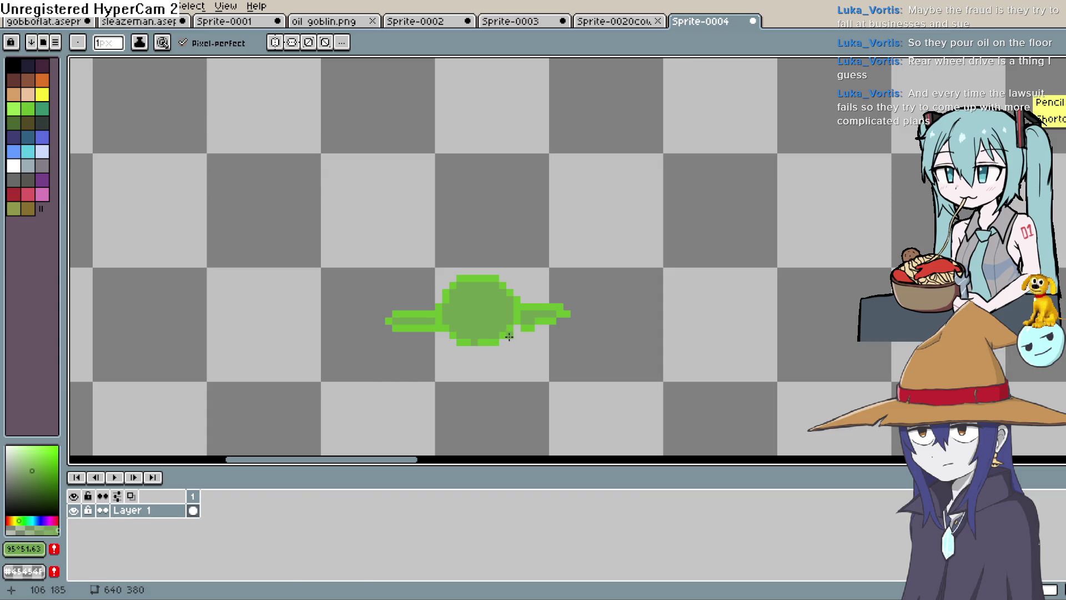
key("i")
left_click(534, 306)
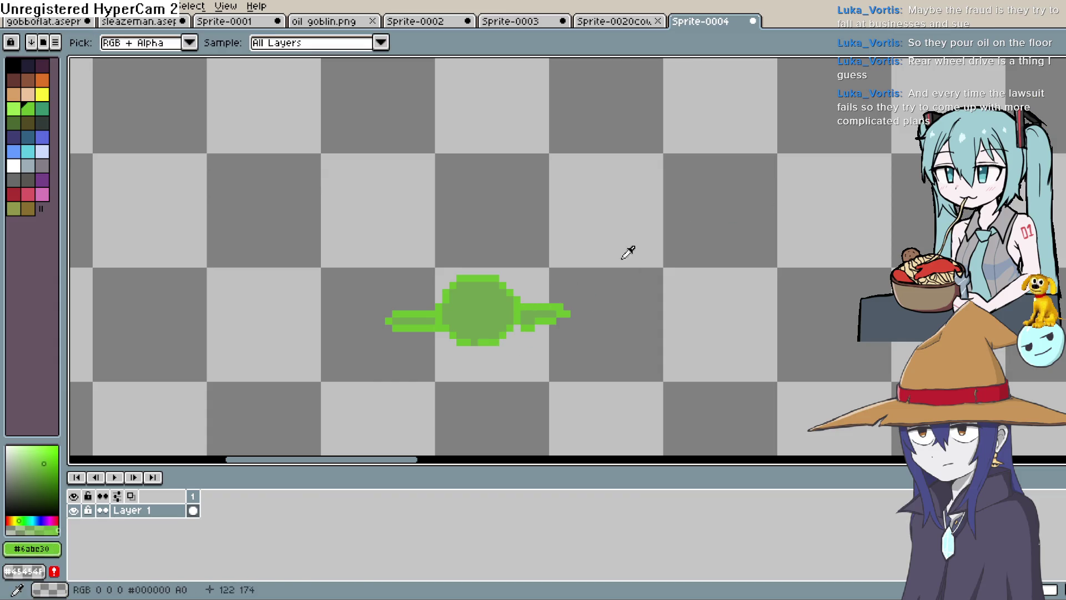
key("b")
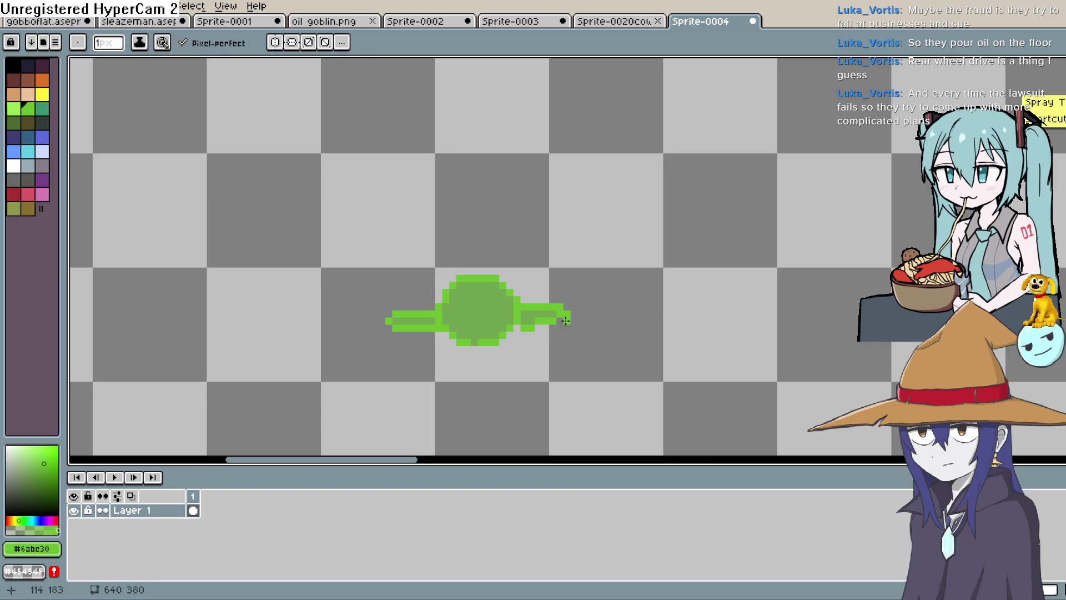
left_click_drag(508, 337, 531, 341)
left_click_drag(524, 385, 538, 364)
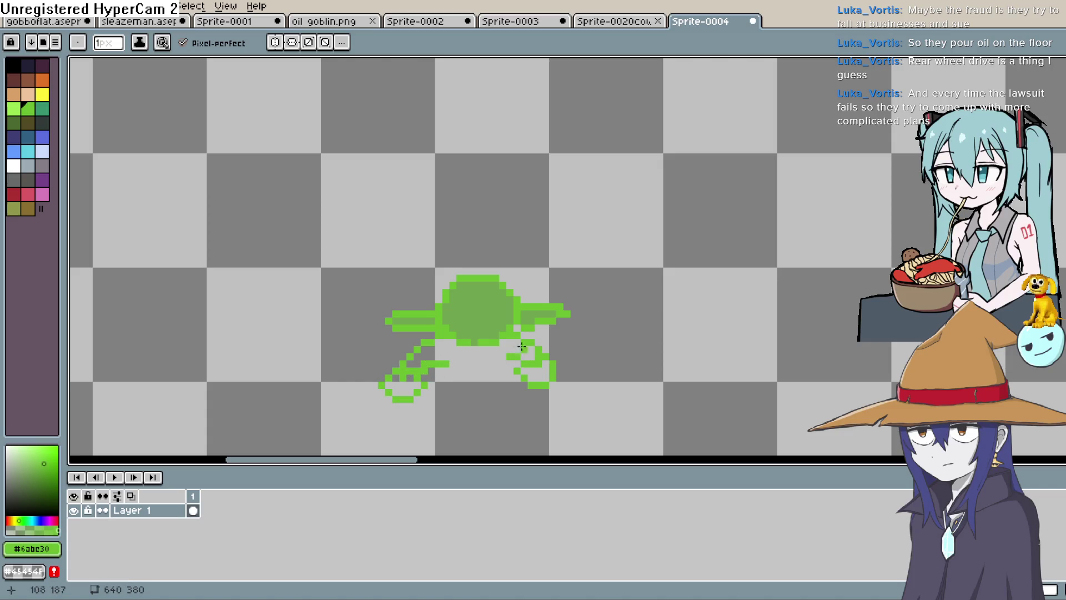
- Undo the curled limb strokes and redraw the limb below the head
key("ctrl+z")
key("ctrl+z")
key("ctrl+z")
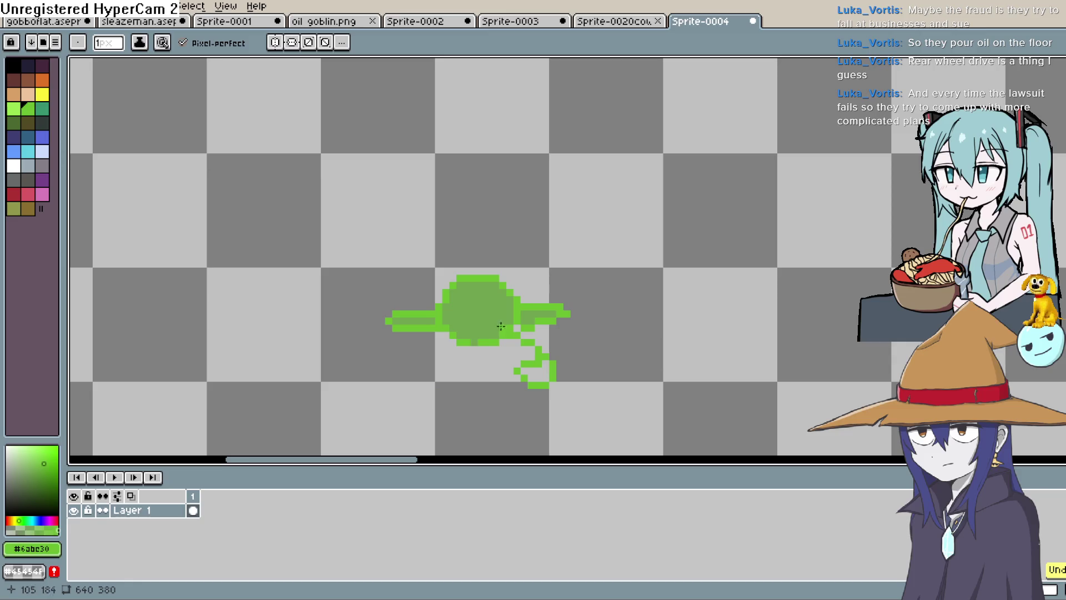
key("ctrl+z")
key("ctrl+z")
left_click_drag(540, 346, 532, 346)
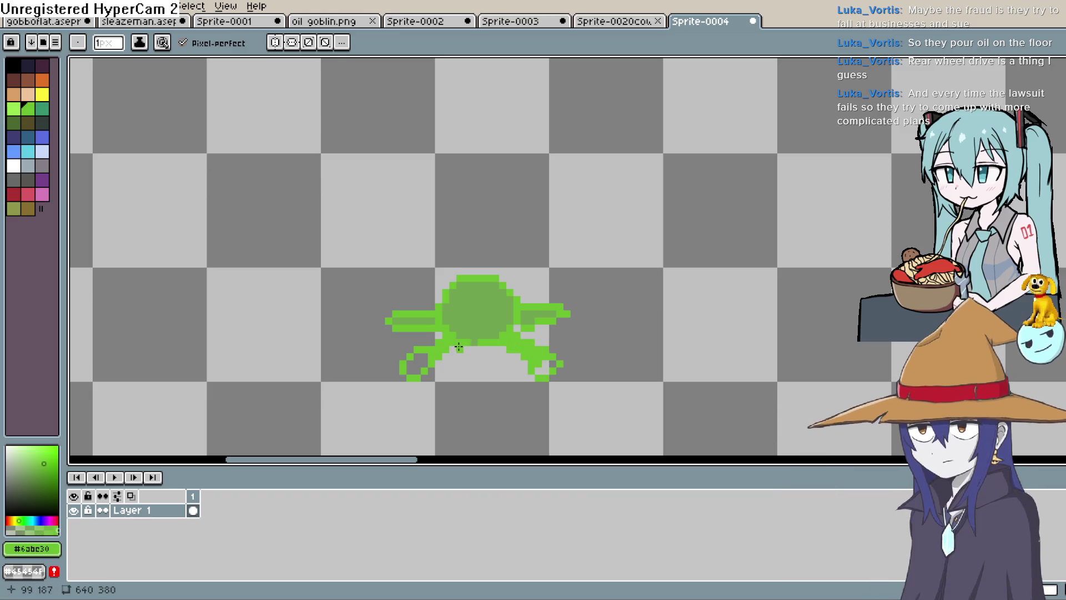
mouse_move(418, 349)
left_mouse_down()
mouse_move(528, 333)
mouse_move(515, 312)
left_mouse_up()
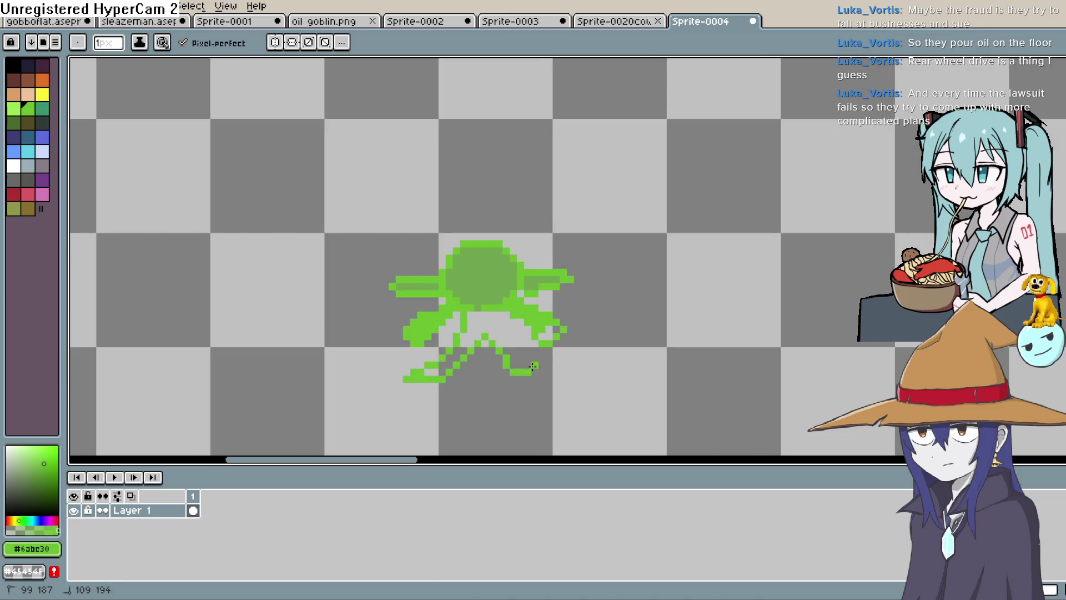
key("ctrl+z")
key("ctrl+z")
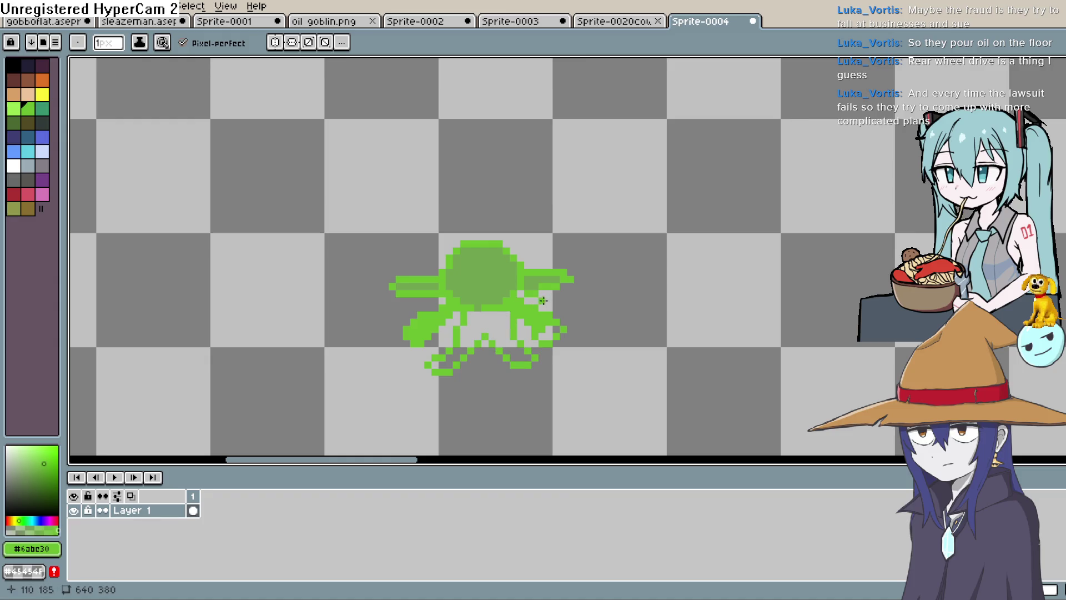
- Bucket-fill the leg gap, head and right arm bright green, then bring up Sprite-0003
key("g")
left_click(492, 312)
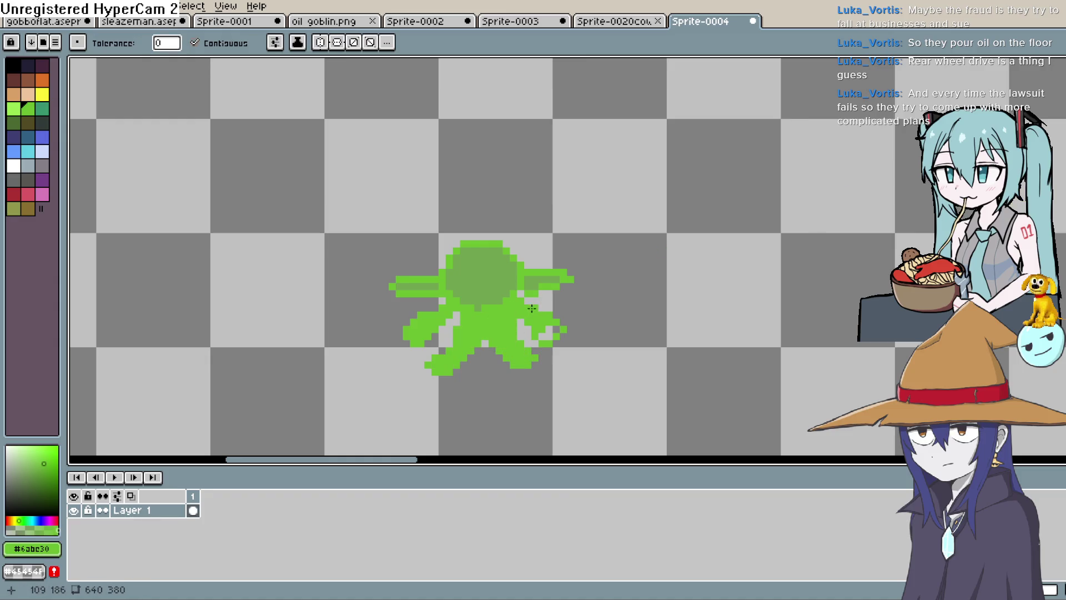
left_click(511, 294)
left_click(536, 283)
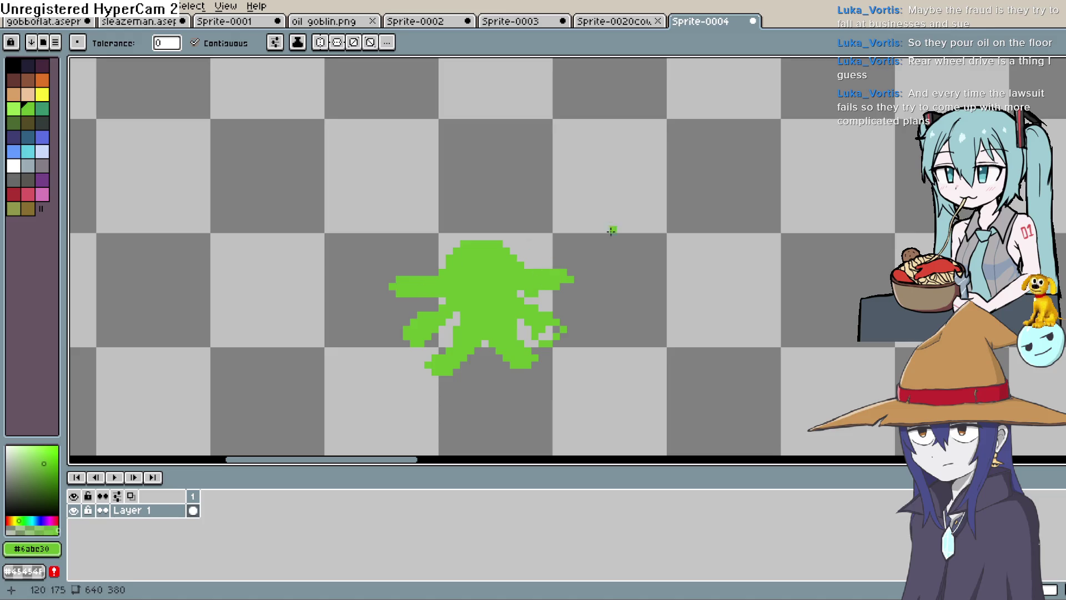
left_click(611, 21)
left_click(483, 21)
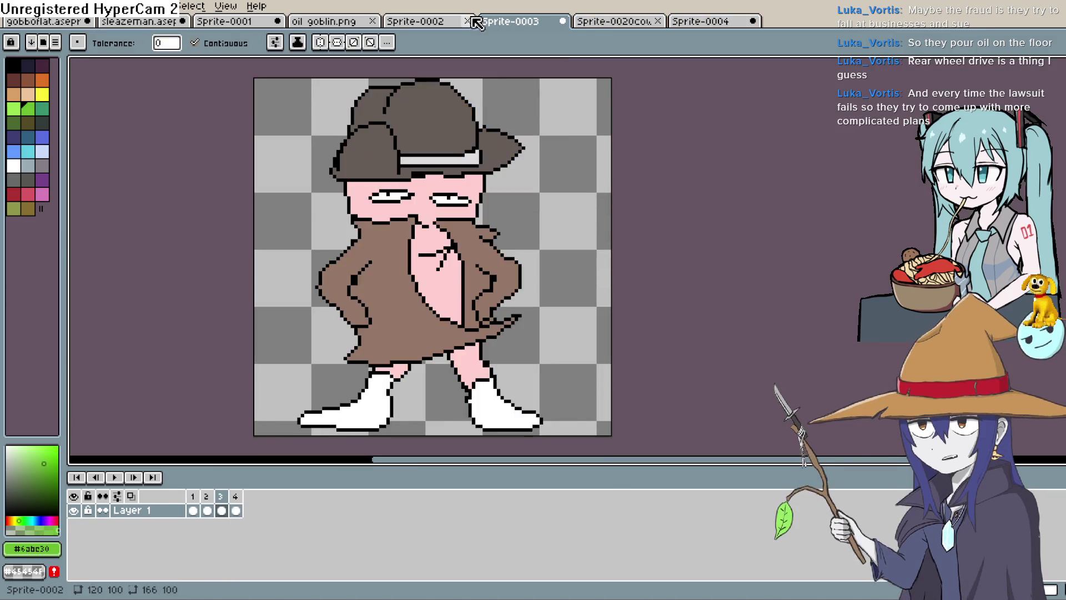
- Open the oil goblin.png reference and sample the light green of its head
left_click(439, 22)
left_click(339, 21)
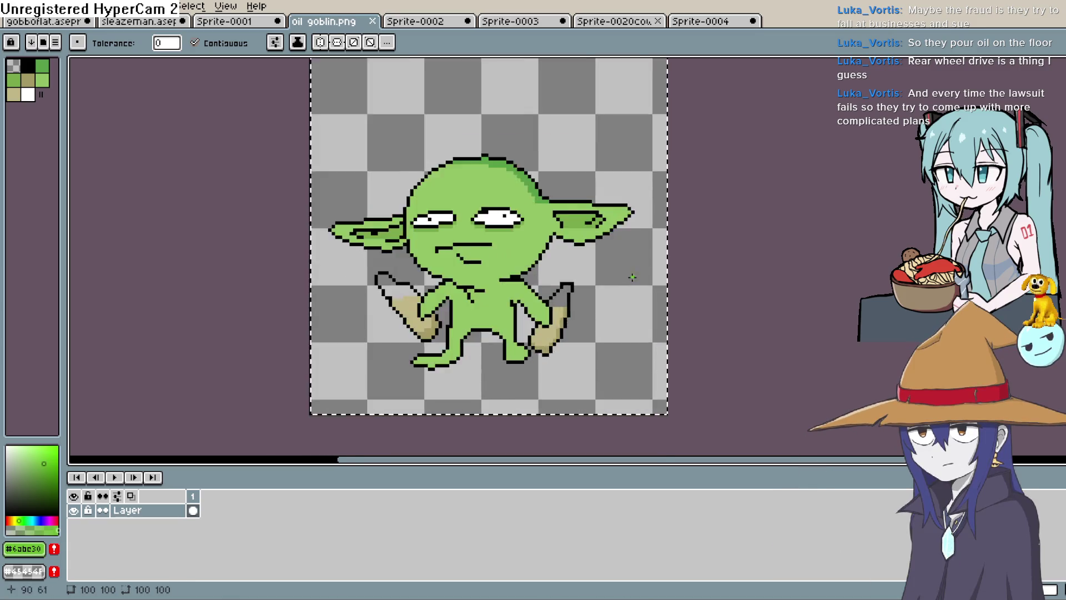
scroll(632, 277, "up", 1)
key("i")
left_click(422, 135)
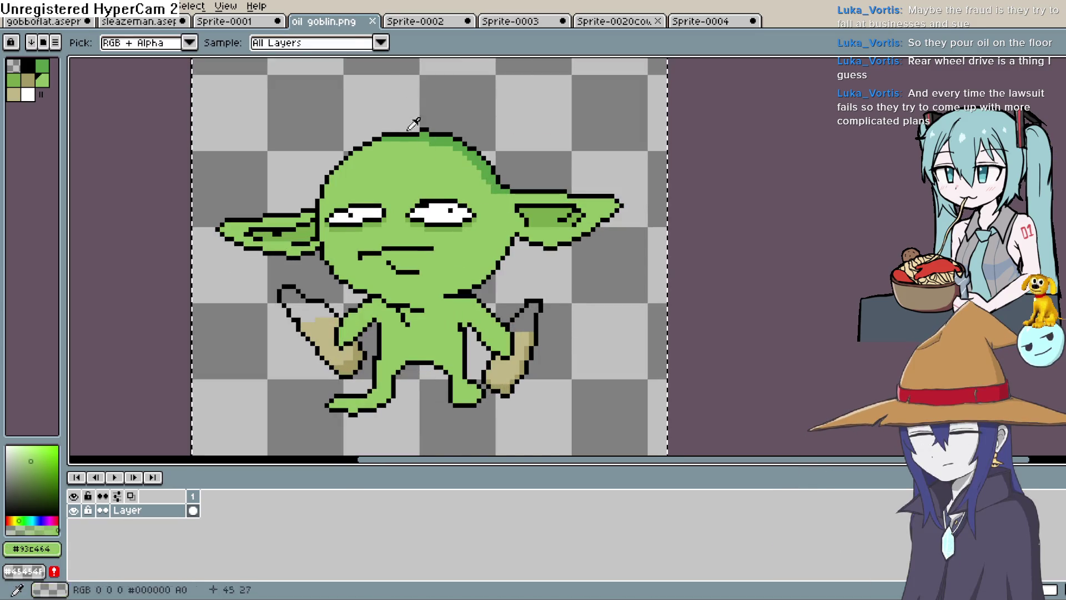
- Dock the oil goblin reference as a split pane beside the Sprite-0004 silhouette
mouse_move(328, 22)
left_mouse_down()
mouse_move(143, 172)
mouse_move(328, 25)
mouse_move(91, 183)
mouse_move(83, 250)
left_mouse_up()
left_click(611, 21)
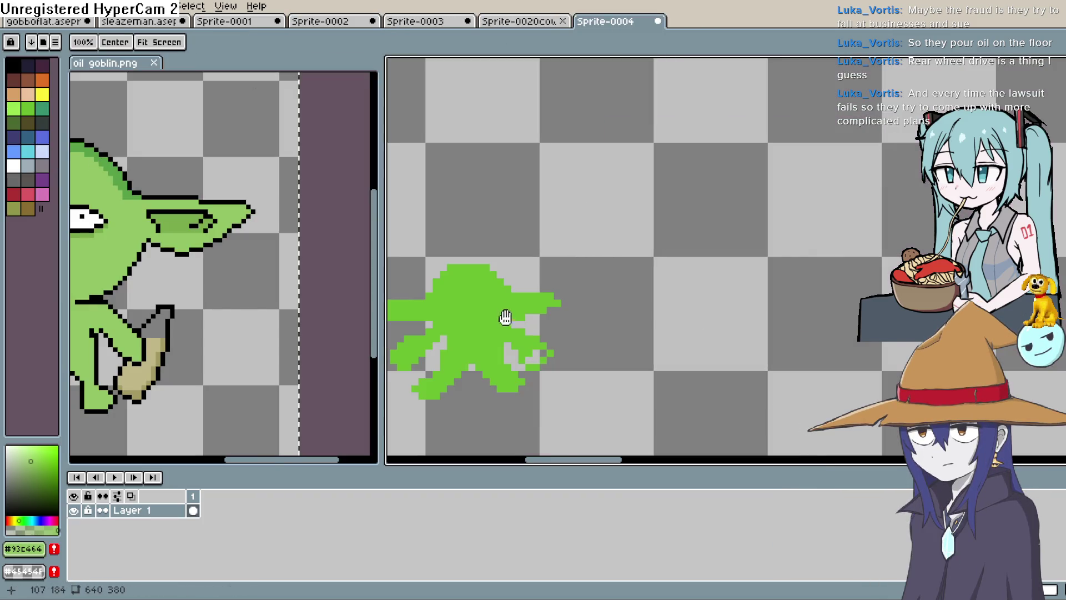
left_click_drag(506, 314, 656, 242)
scroll(207, 328, "down", 1)
scroll(365, 310, "up", 1)
left_click_drag(336, 319, 197, 305)
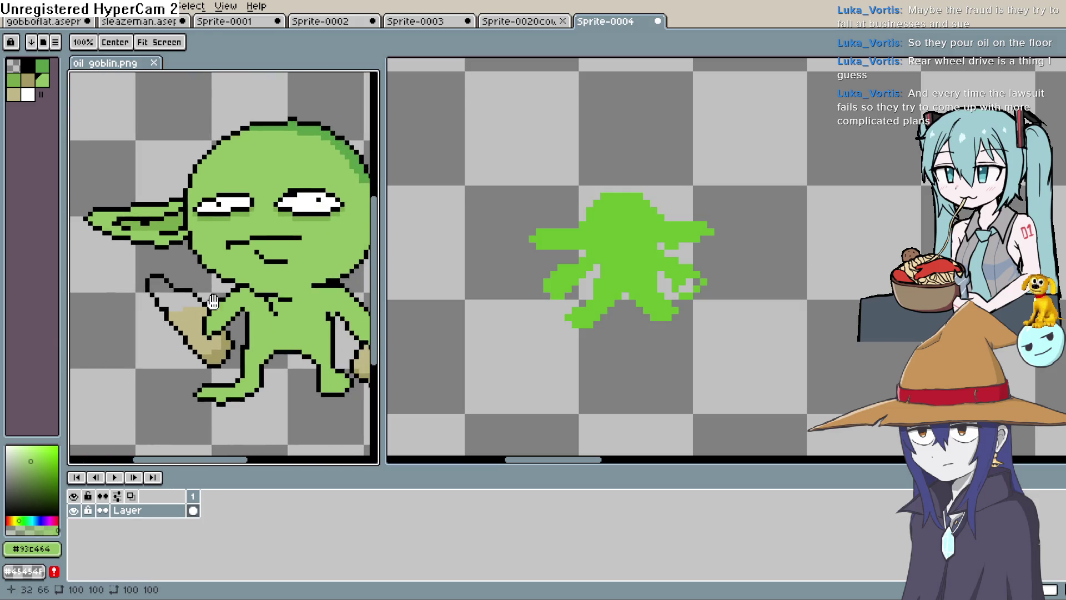
scroll(197, 304, "down", 1)
- Sample the silhouette's green, undo the stray pixel, and return to the Pencil
key("alt")
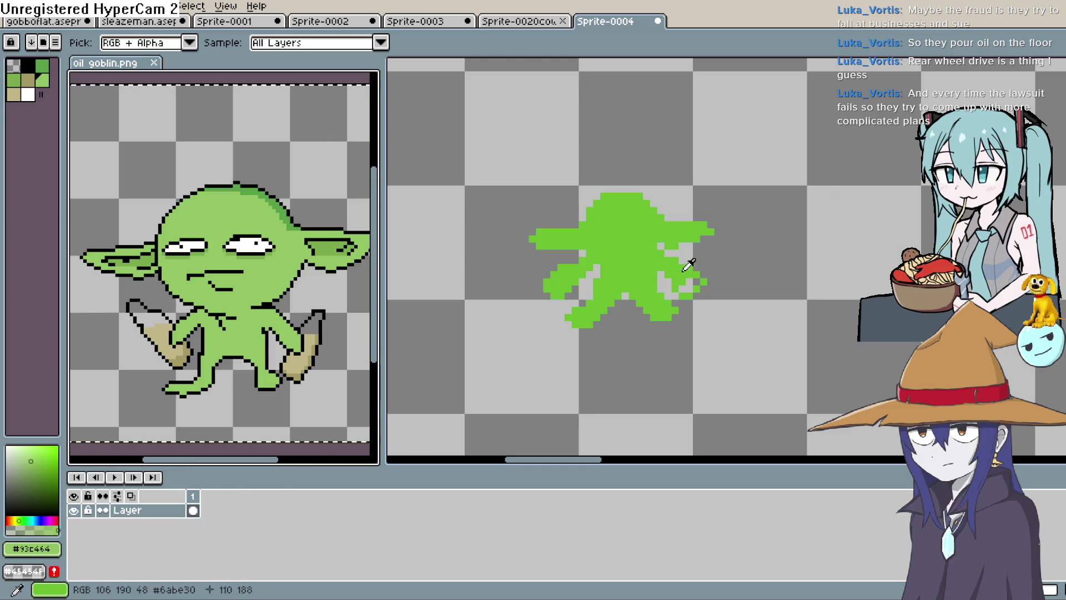
left_click(751, 244)
key("ctrl+z")
mouse_move(690, 306)
left_mouse_down()
mouse_move(622, 341)
mouse_move(627, 326)
left_mouse_up()
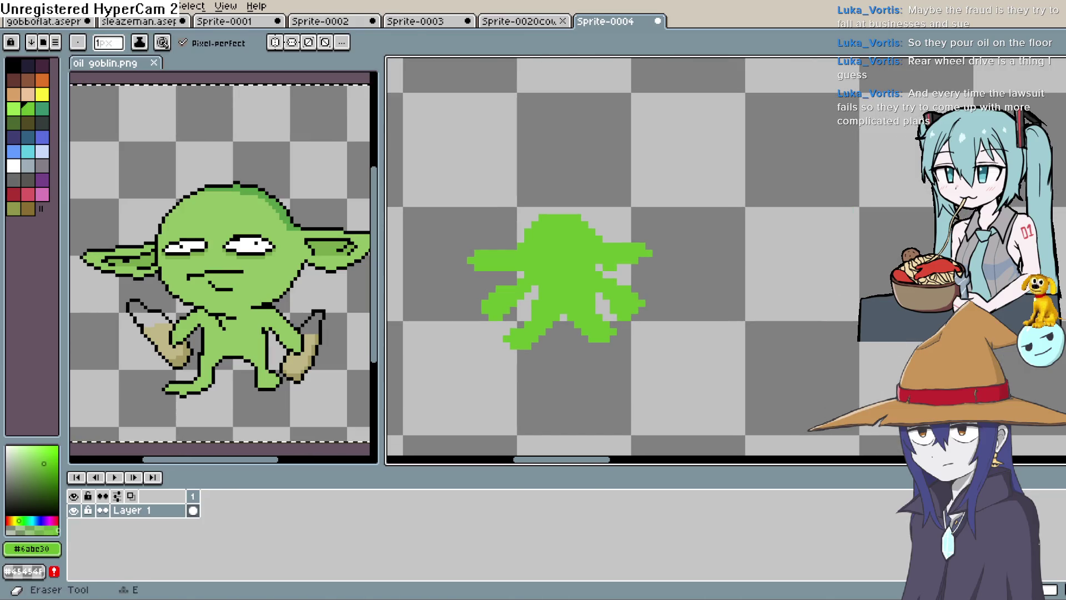
key("b")
scroll(619, 282, "down", 2)
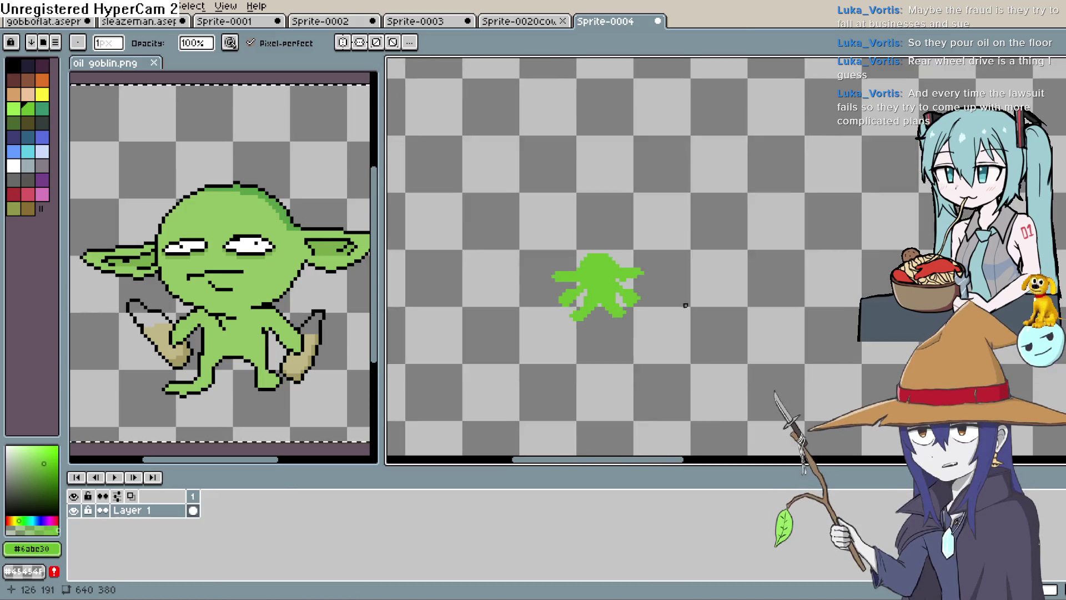
scroll(678, 305, "down", 4)
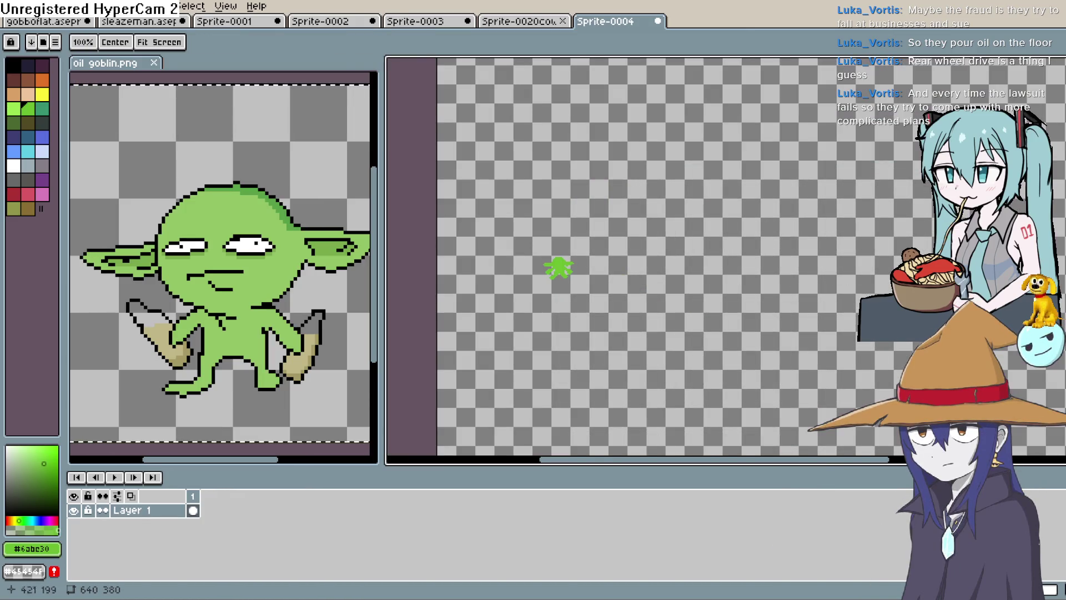
scroll(728, 213, "up", 2)
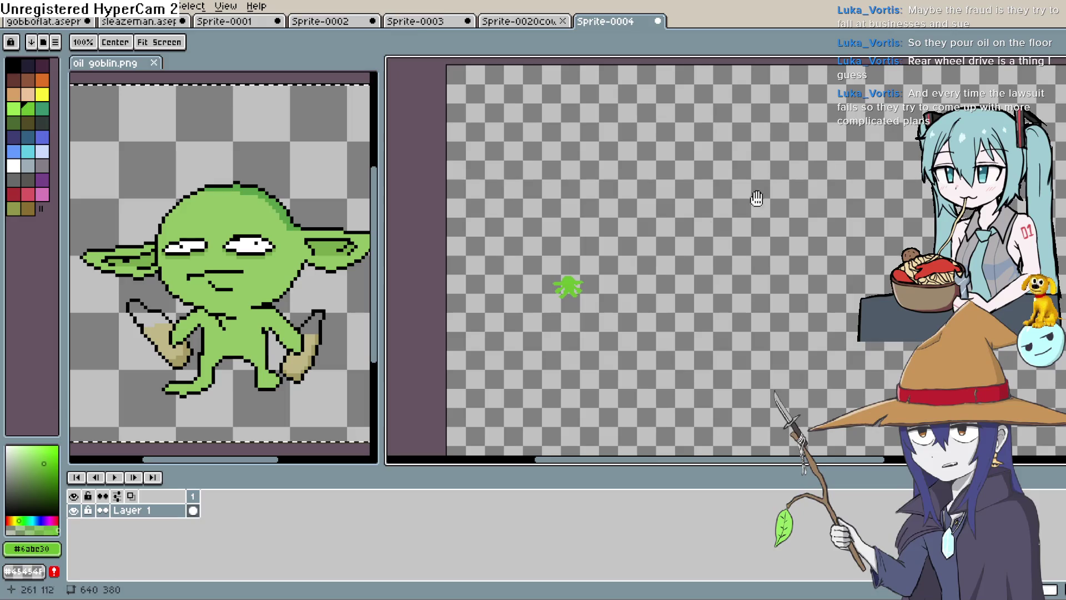
- Clear the old selection and marquee-select the whole goblin in the reference
key("m")
scroll(347, 280, "down", 1)
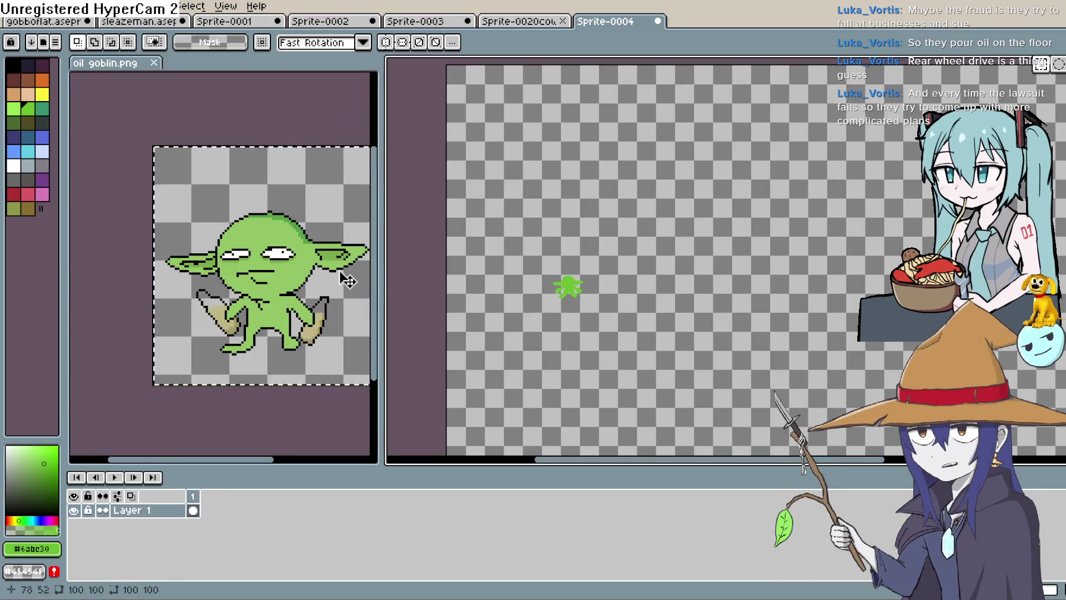
key("ctrl+z")
mouse_move(334, 199)
left_mouse_down()
mouse_move(239, 350)
mouse_move(107, 375)
left_mouse_up()
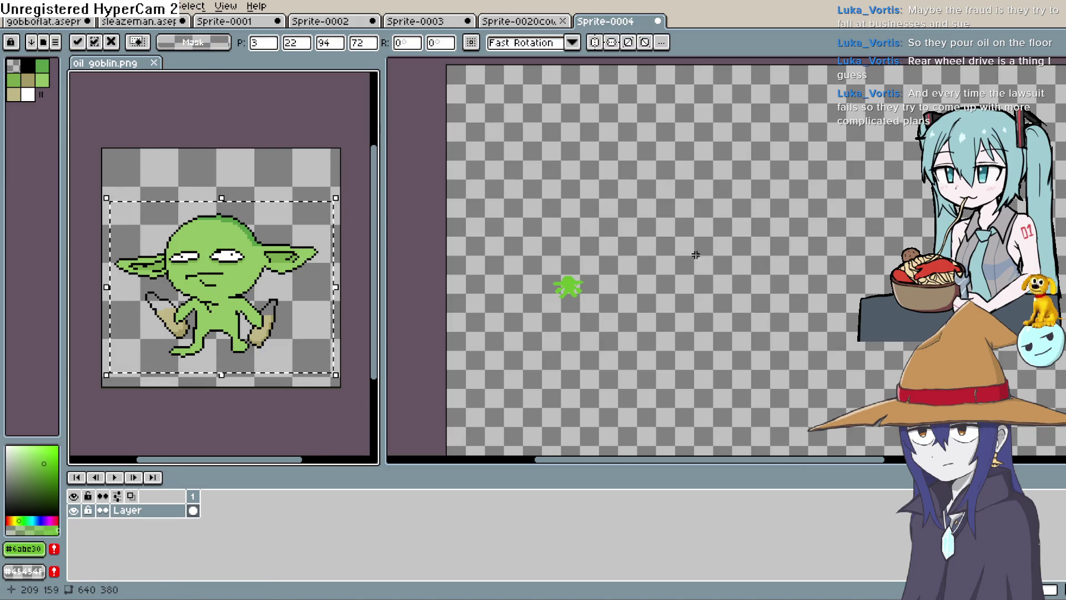
- Copy the reference goblin and paste it into Sprite-0004 next to the silhouette
key("ctrl+c")
left_click(657, 309)
key("ctrl+v")
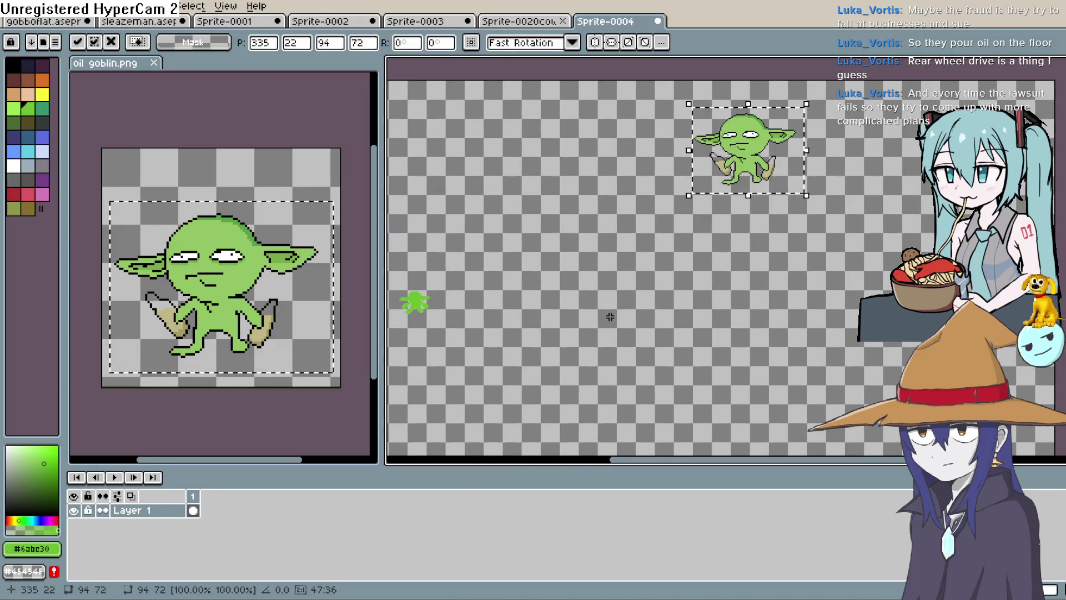
mouse_move(755, 174)
left_mouse_down()
mouse_move(519, 308)
mouse_move(673, 270)
left_mouse_up()
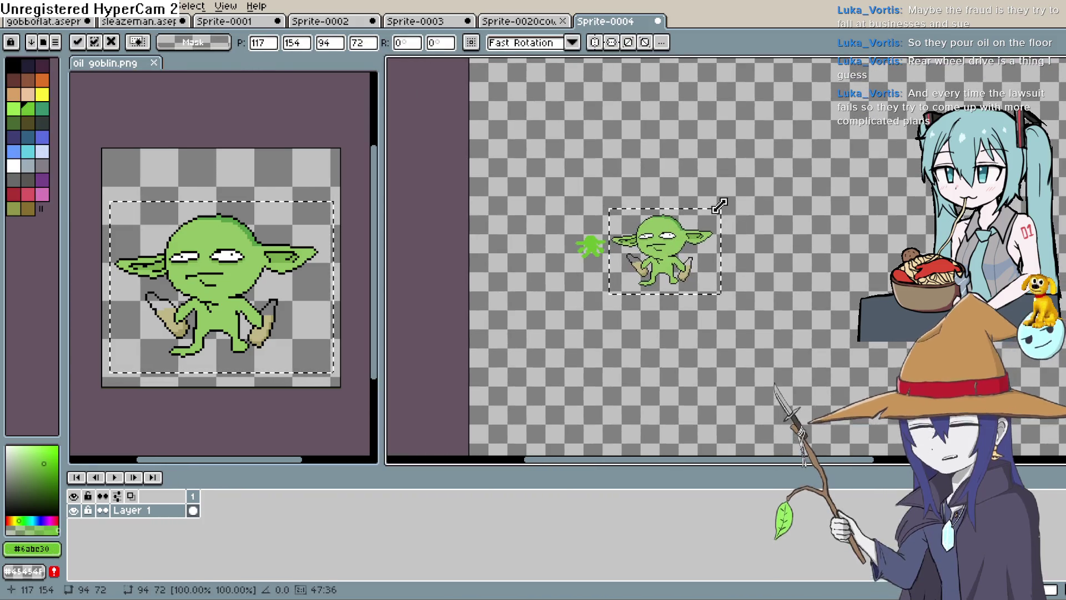
left_click_drag(725, 215, 709, 228)
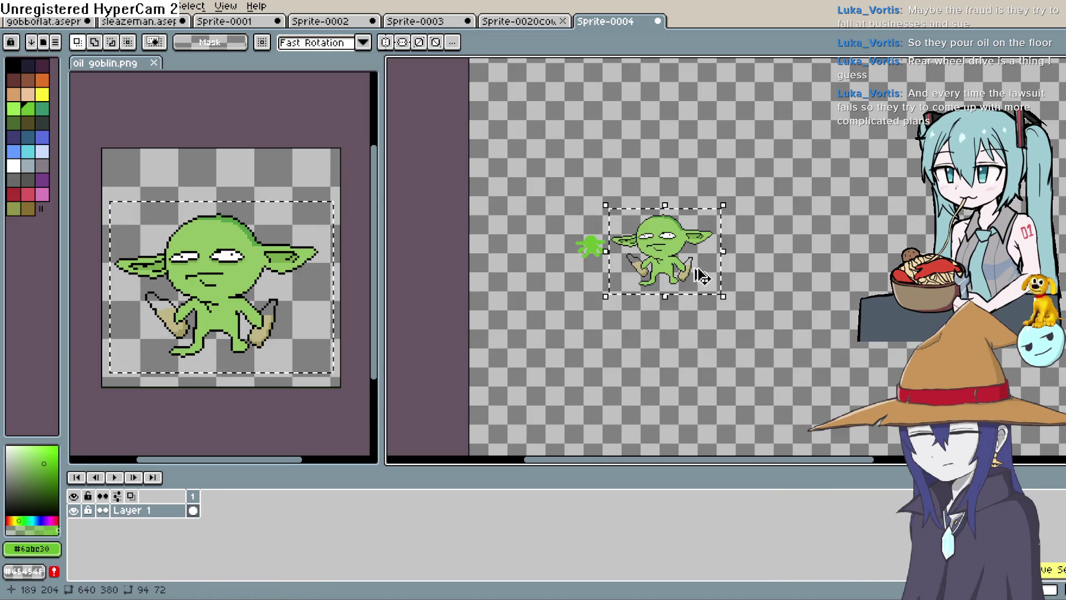
- Scale the pasted goblin down to about 65% and place it right beside the silhouette
left_click(672, 258)
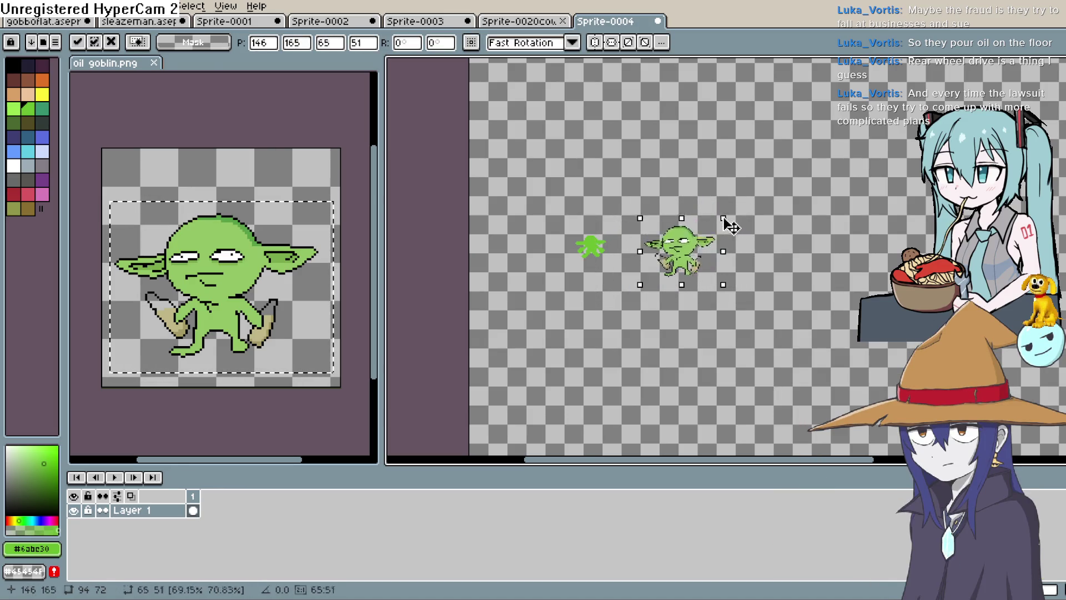
mouse_move(716, 233)
left_mouse_down()
mouse_move(728, 219)
mouse_move(704, 235)
mouse_move(744, 216)
mouse_move(733, 206)
left_mouse_up()
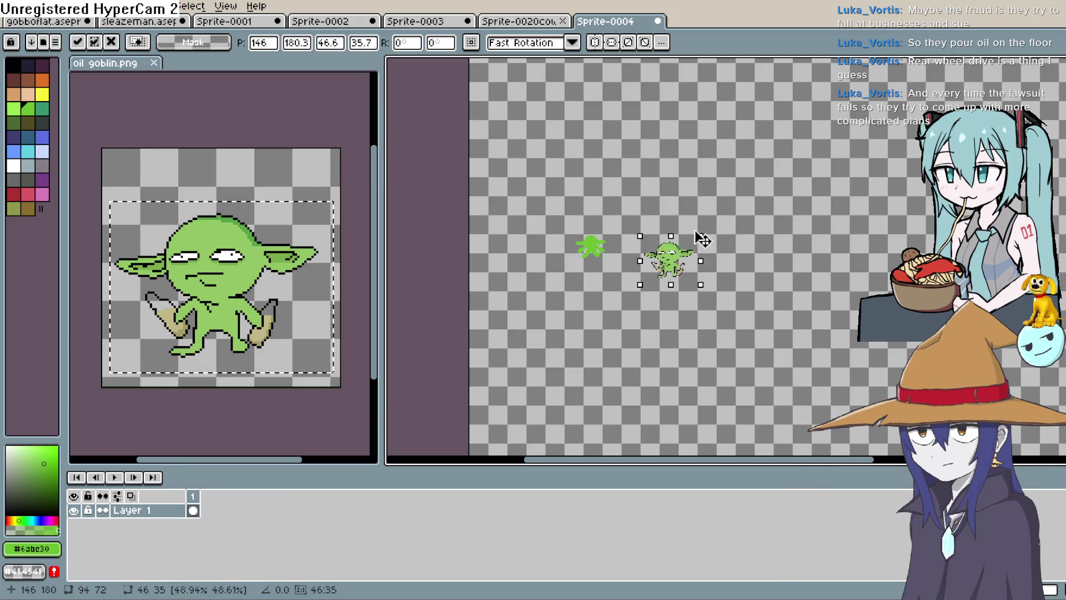
left_click_drag(694, 244, 719, 226)
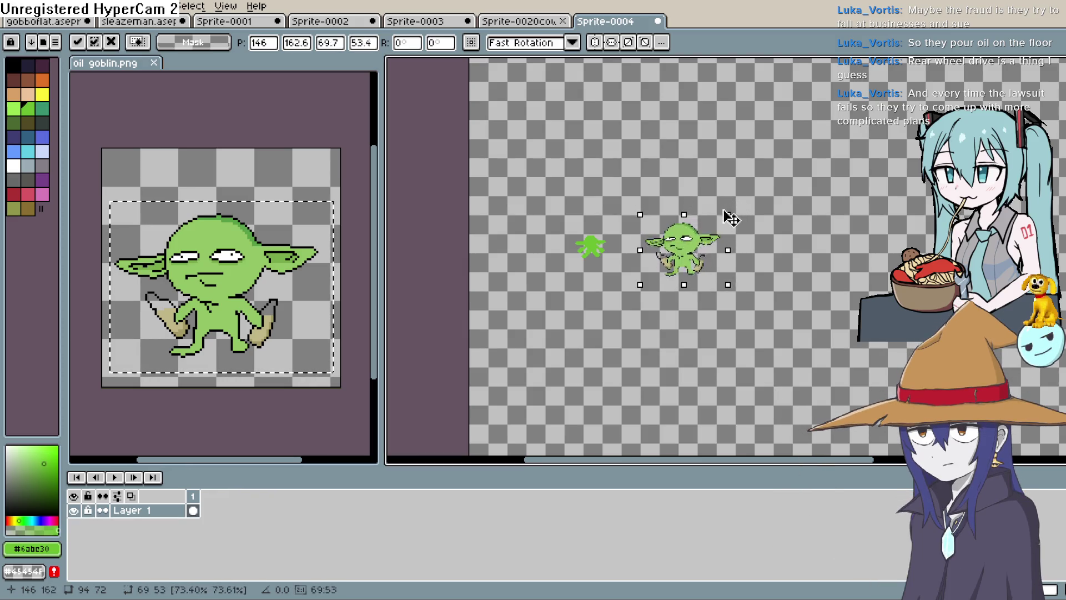
left_click_drag(687, 269, 603, 258)
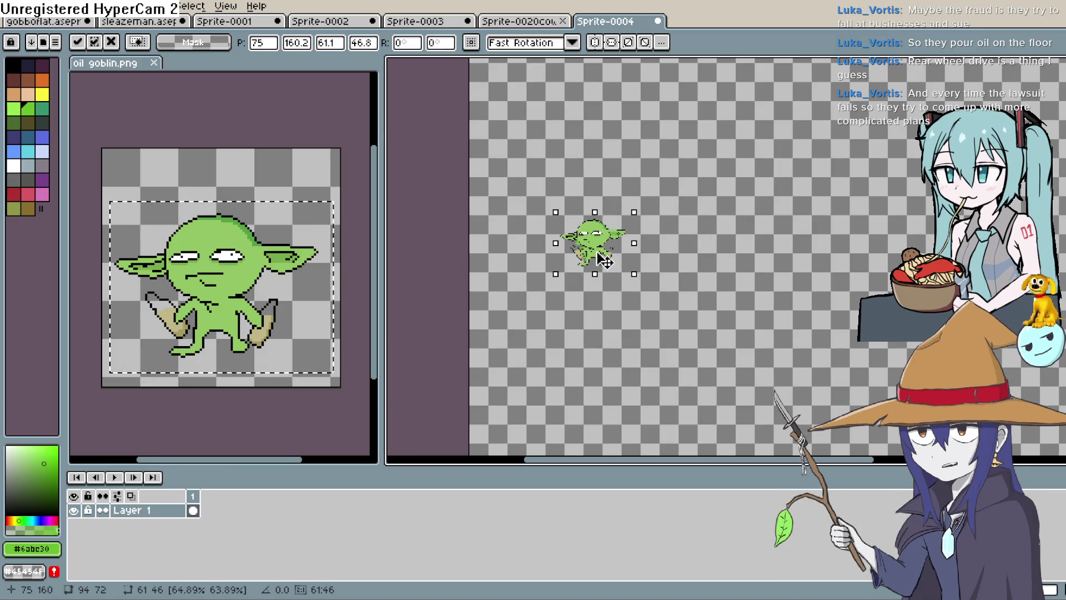
left_click_drag(672, 252, 642, 248)
mouse_move(733, 254)
left_mouse_down()
mouse_move(699, 217)
mouse_move(692, 241)
mouse_move(725, 220)
mouse_move(728, 340)
left_mouse_up()
scroll(724, 220, "up", 3)
- Apply the resize, pan to the goblin's head, and sample its light green skin
key("b")
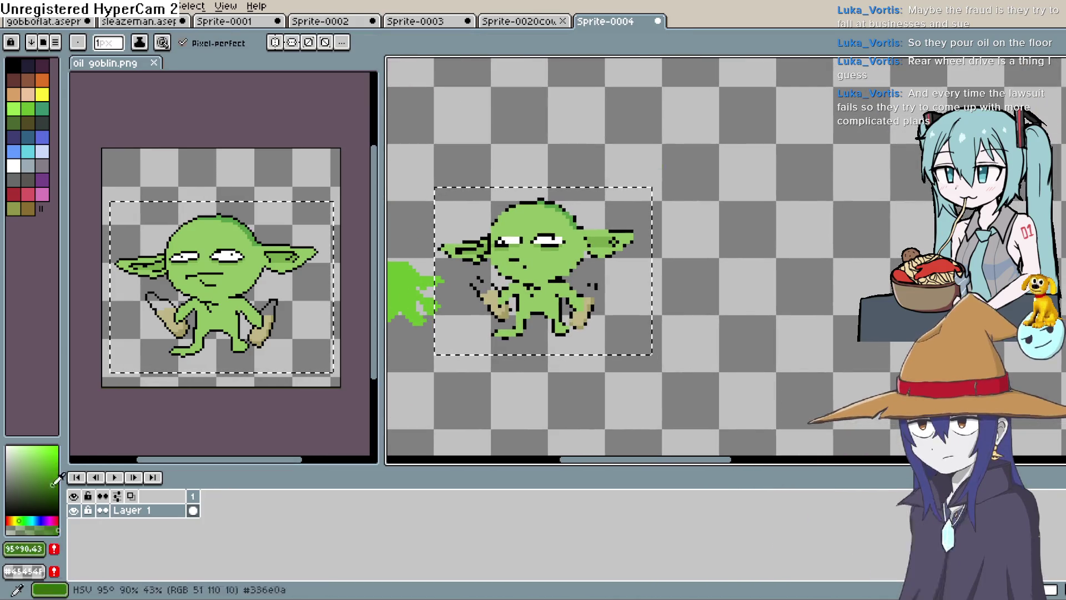
scroll(494, 201, "up", 2)
scroll(494, 325, "up", 2)
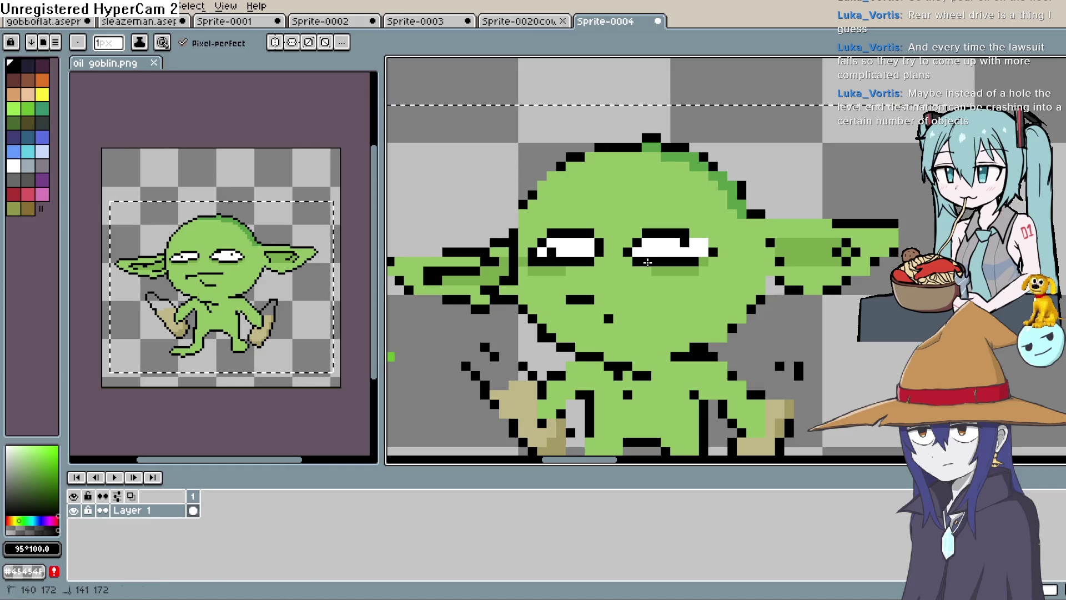
left_click_drag(836, 224, 744, 208)
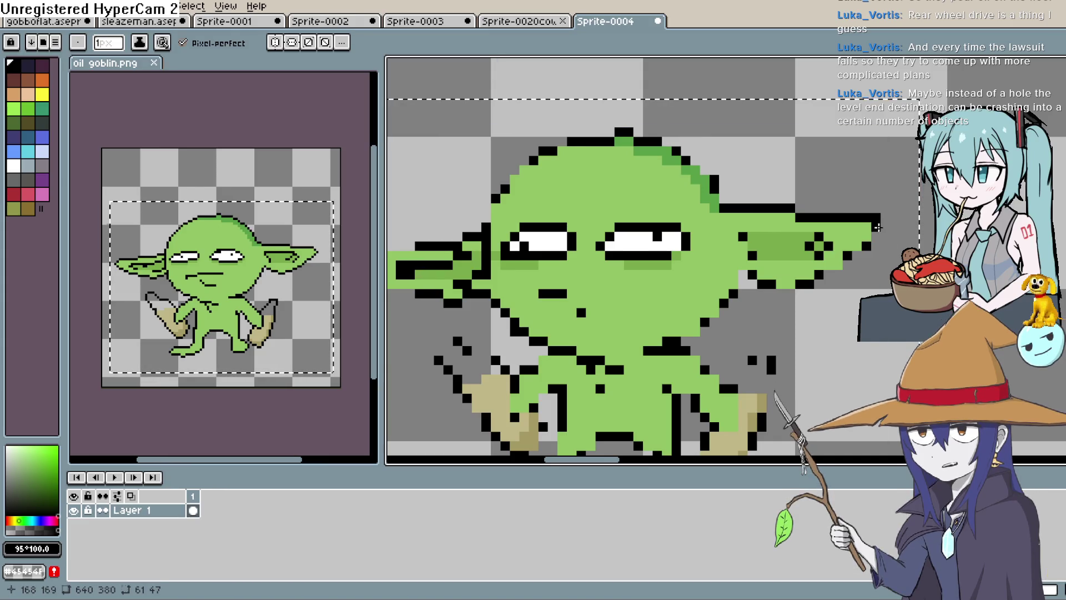
mouse_move(573, 325)
left_mouse_down()
mouse_move(606, 321)
mouse_move(615, 222)
left_mouse_up()
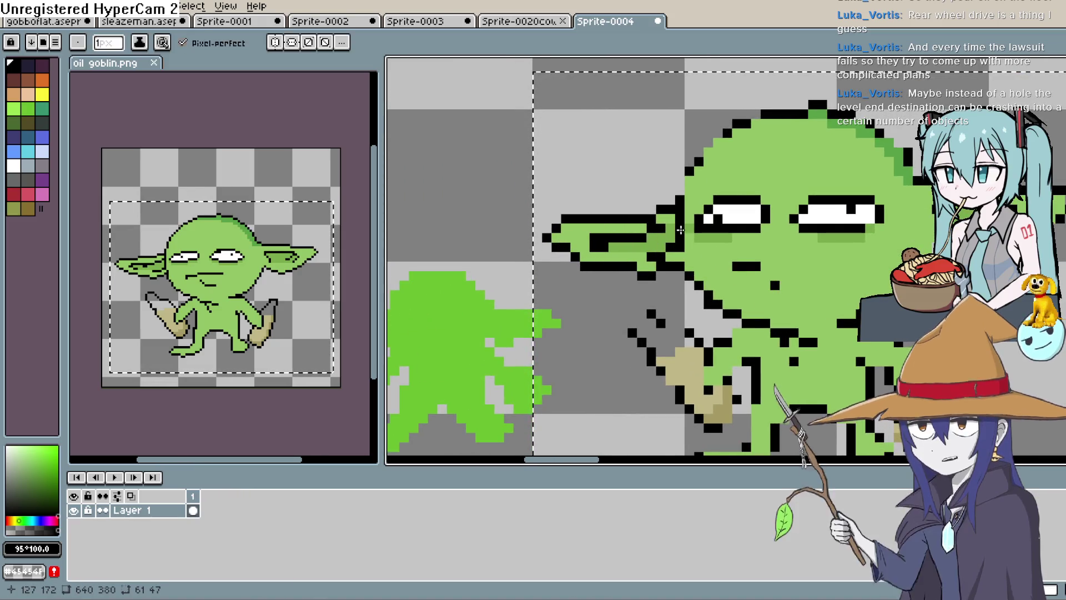
key("i")
left_click(633, 222)
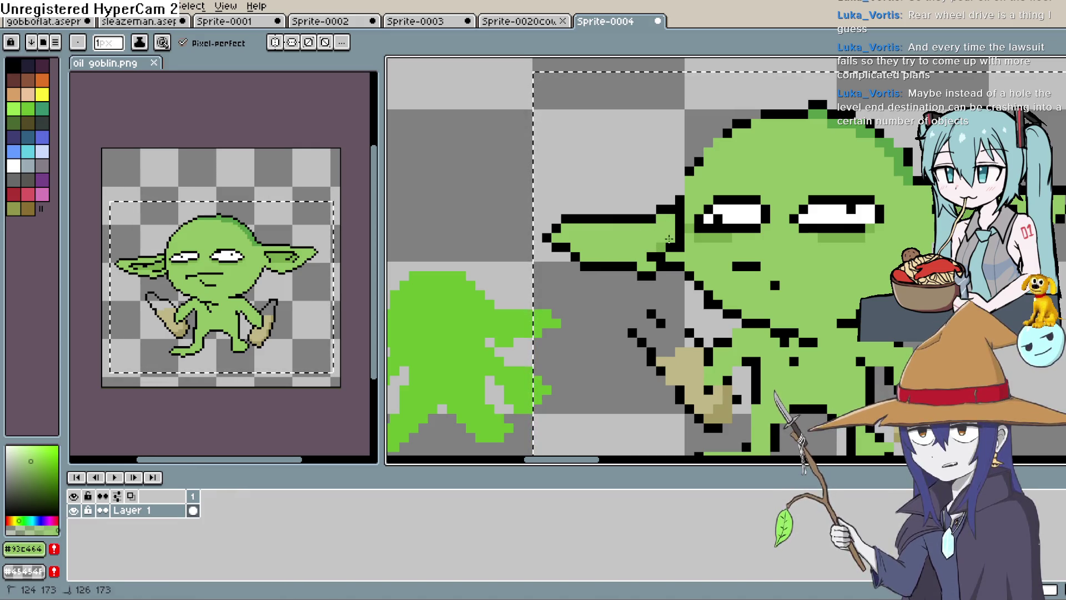
- Add black pixels to close the gap in the head's upper-left outline
left_click_drag(666, 250, 609, 271)
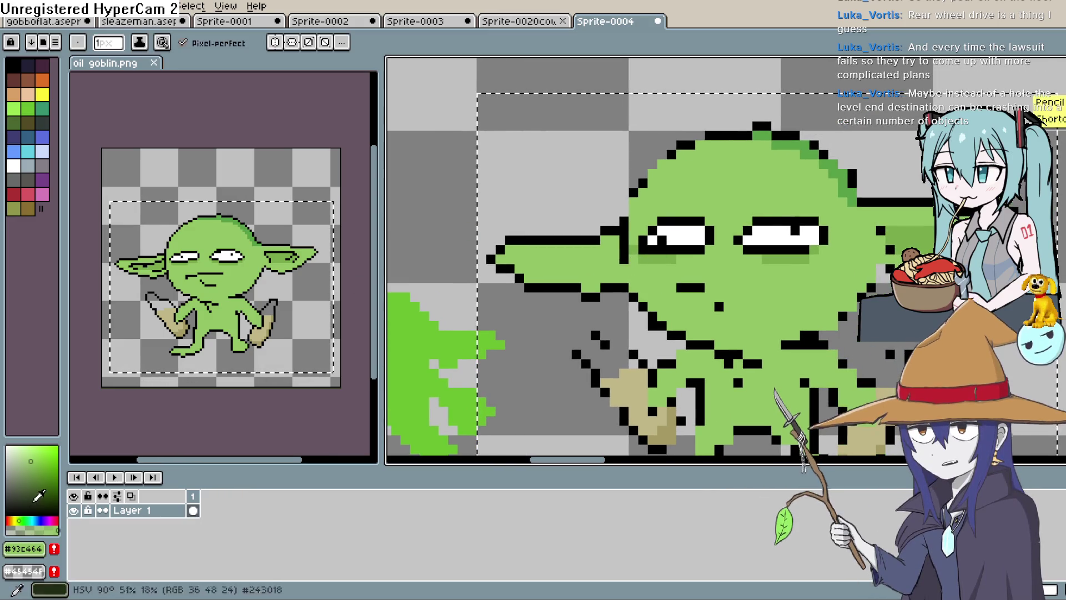
left_click(624, 206)
left_click(653, 174)
left_click(662, 165)
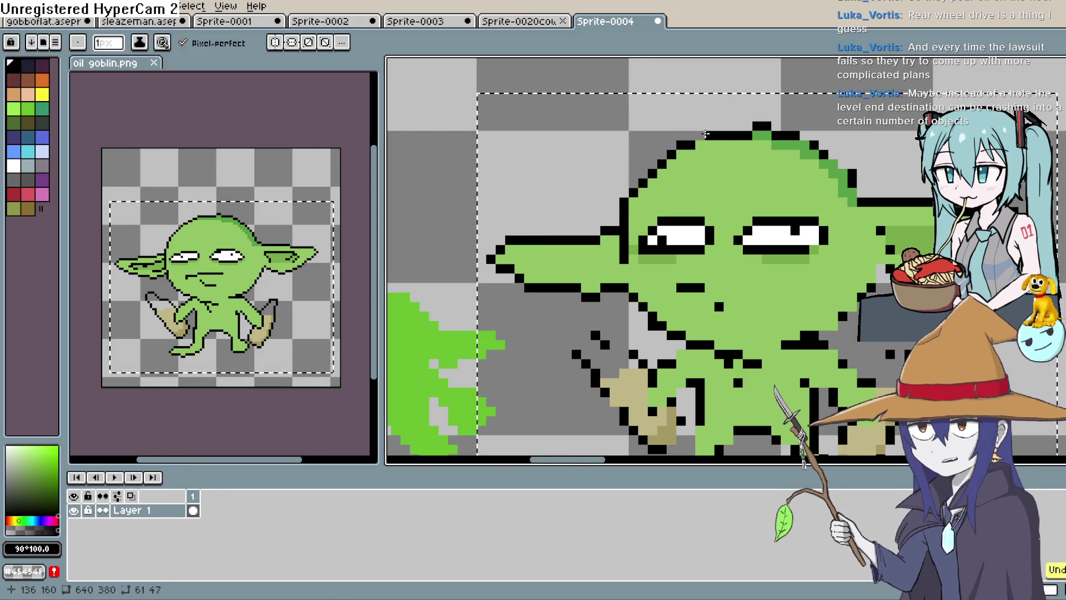
left_click_drag(833, 154, 749, 99)
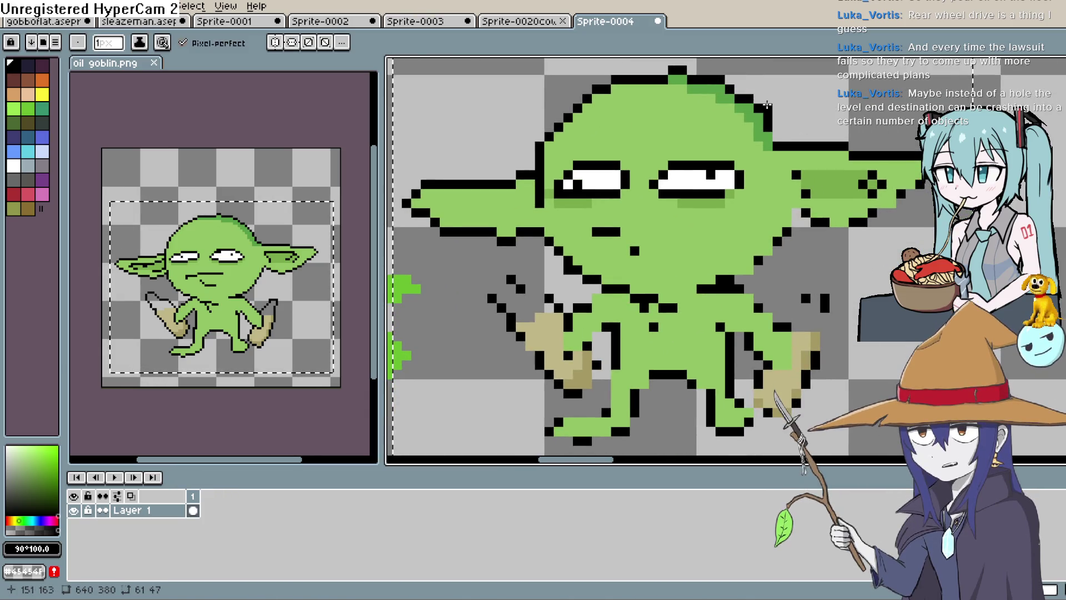
key("space")
- Extend the goblin's mouth to the right, curve both corners down, and add a line below
left_click_drag(810, 165, 804, 151)
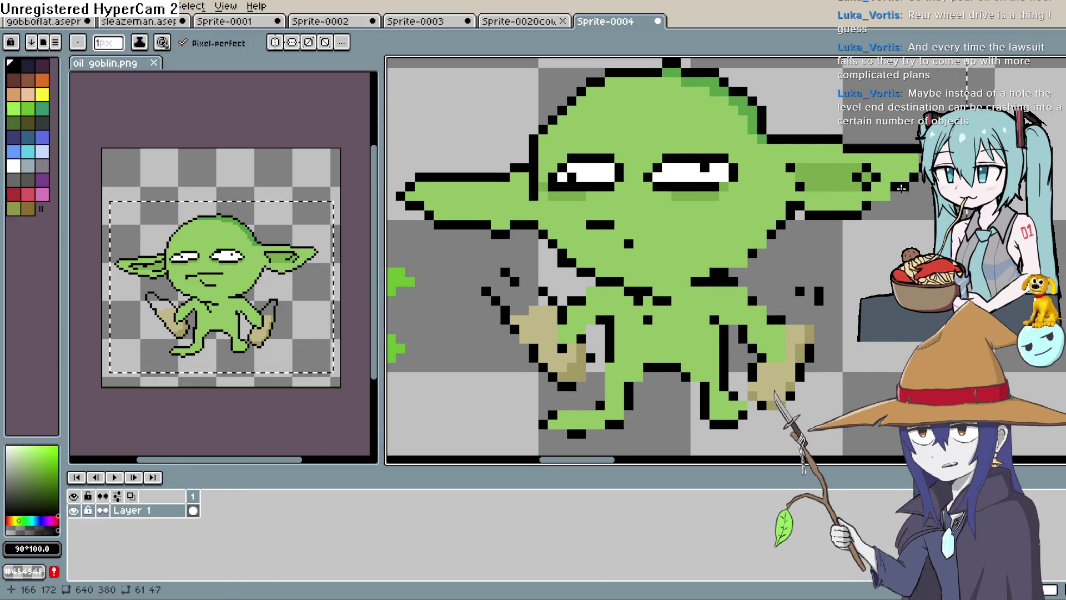
key("space")
mouse_move(782, 265)
left_mouse_down()
mouse_move(811, 245)
mouse_move(829, 259)
left_mouse_up()
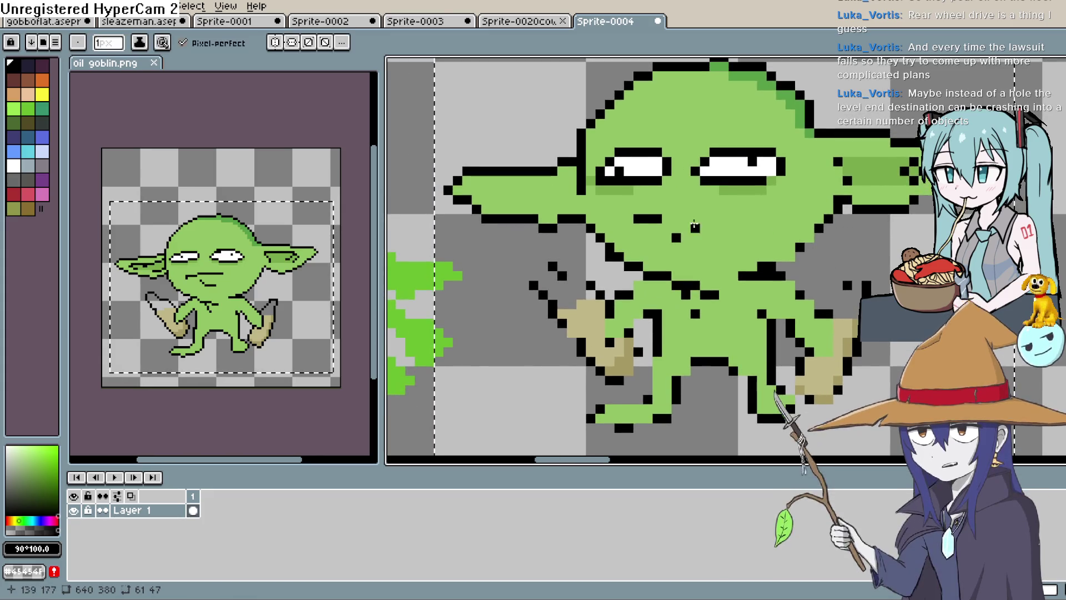
left_click_drag(664, 218, 754, 211)
left_click(752, 228)
left_click(629, 228)
left_click_drag(686, 246, 713, 247)
- Close the gap in the left leg outline and draw its outline down the leg
key("space")
left_click_drag(643, 279, 616, 237)
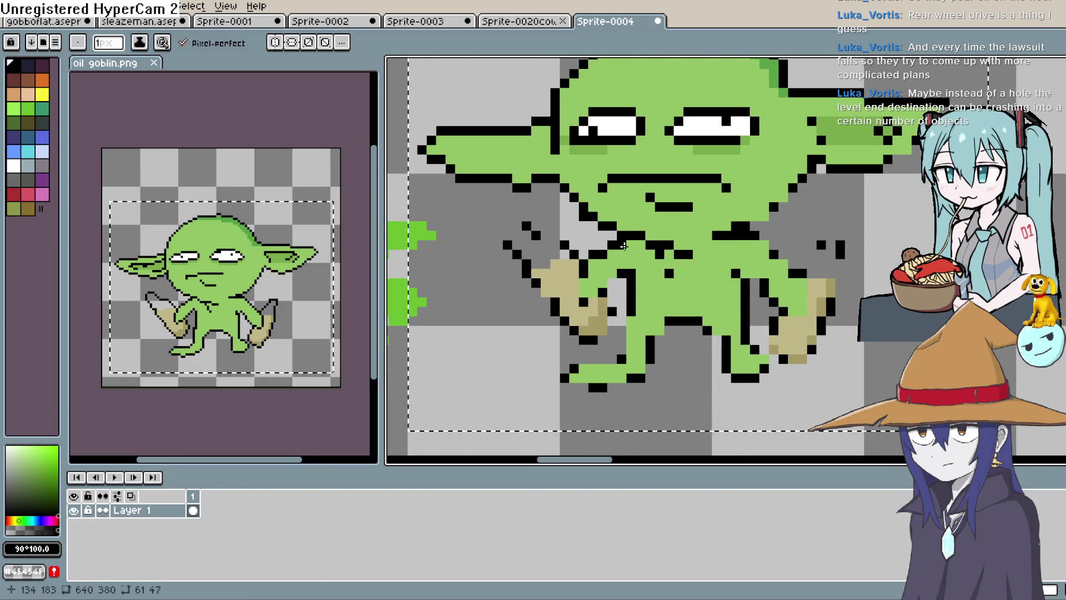
left_click_drag(583, 283, 583, 294)
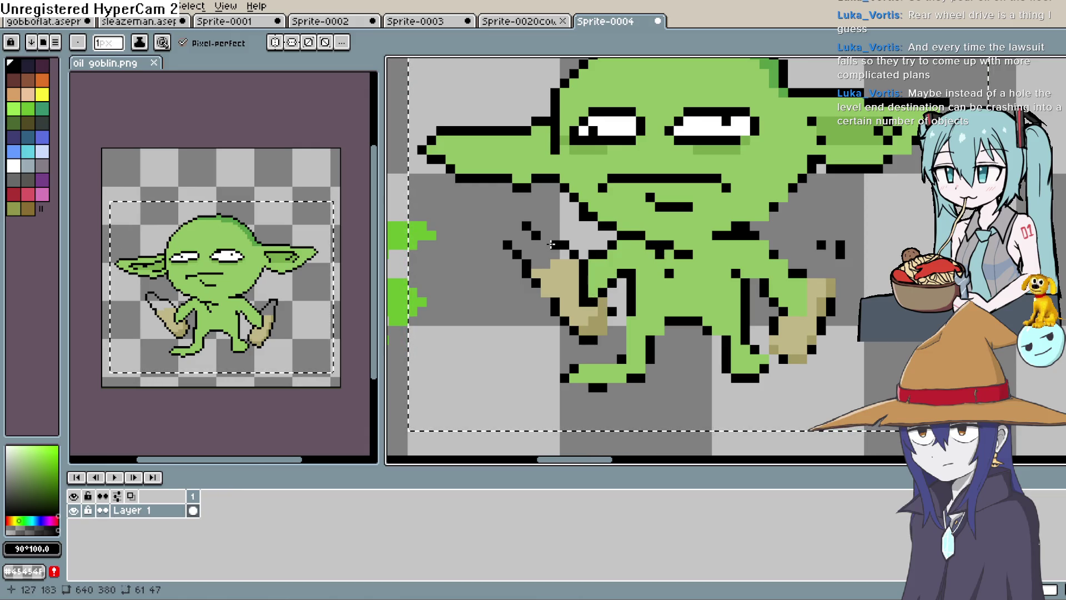
key("space")
left_click_drag(782, 251, 732, 222)
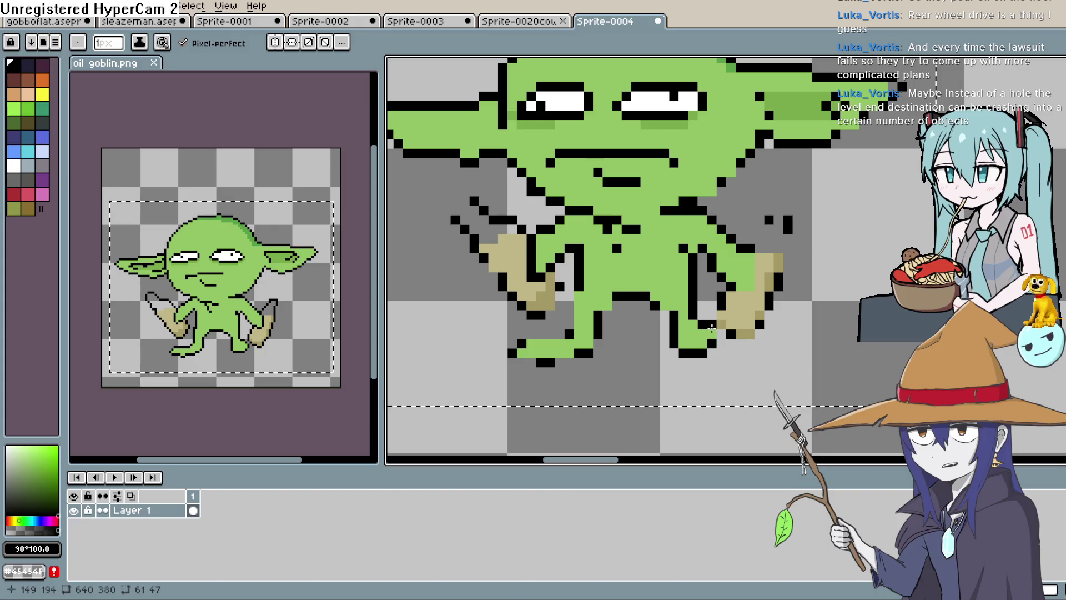
left_click_drag(569, 336, 573, 294)
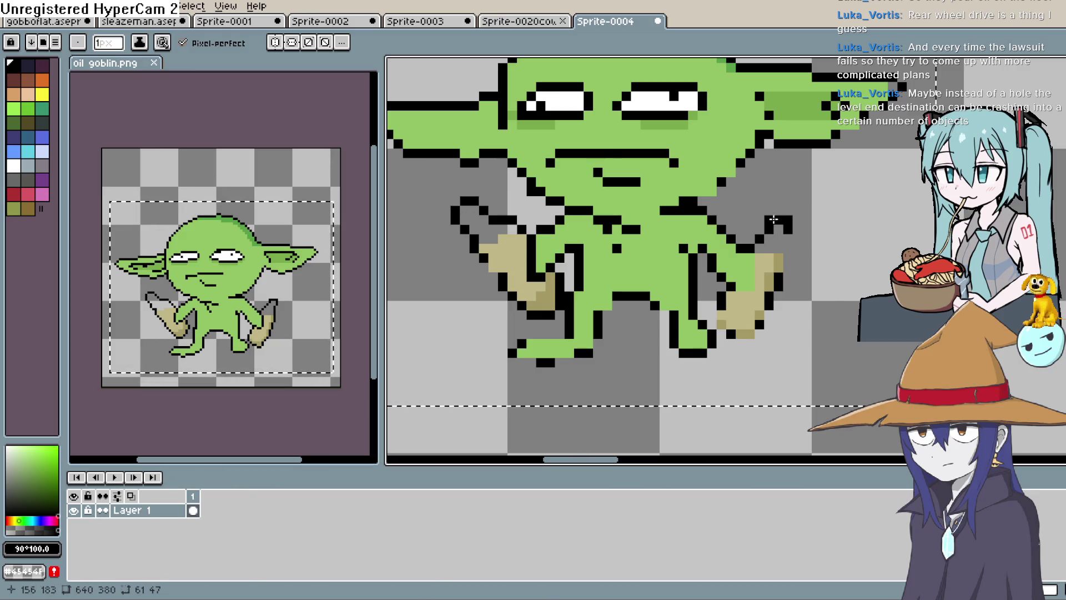
- Extend the right arm outline and outline under the right and left feet
left_click(789, 238)
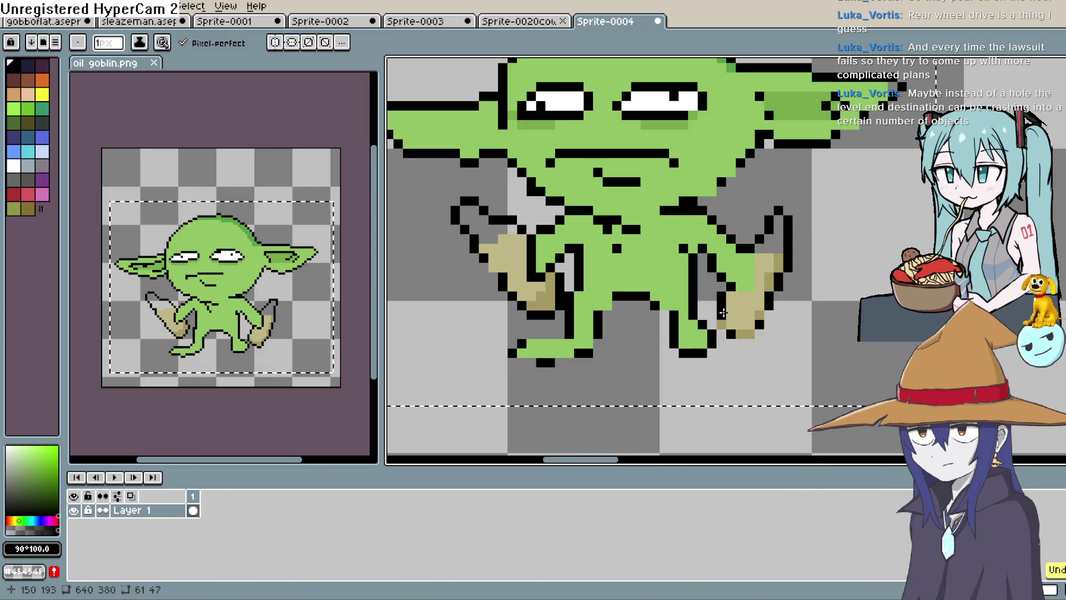
left_click_drag(740, 333, 754, 332)
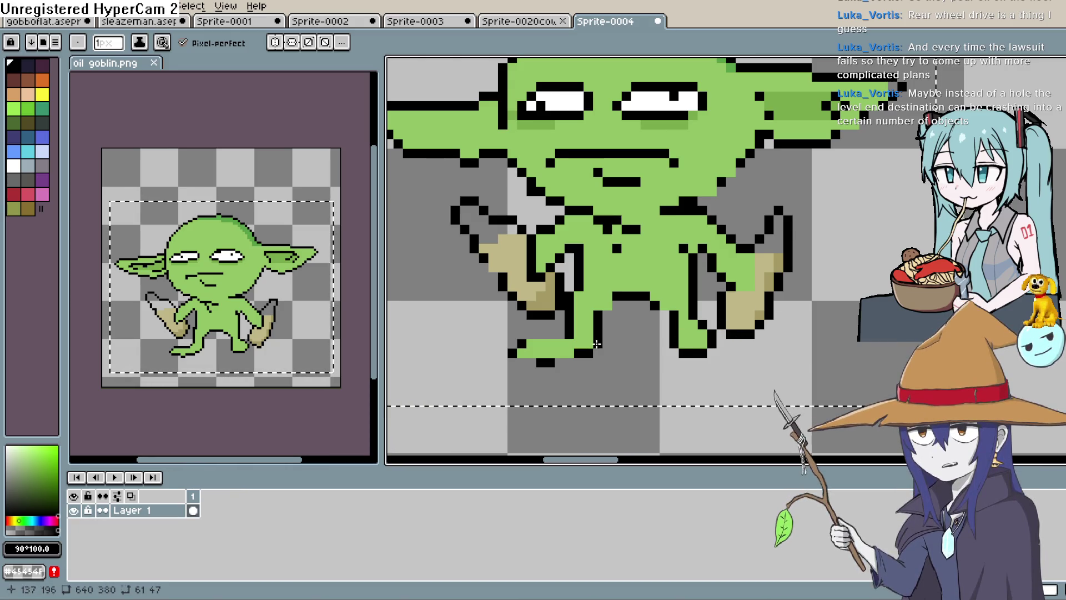
left_click_drag(565, 354, 532, 354)
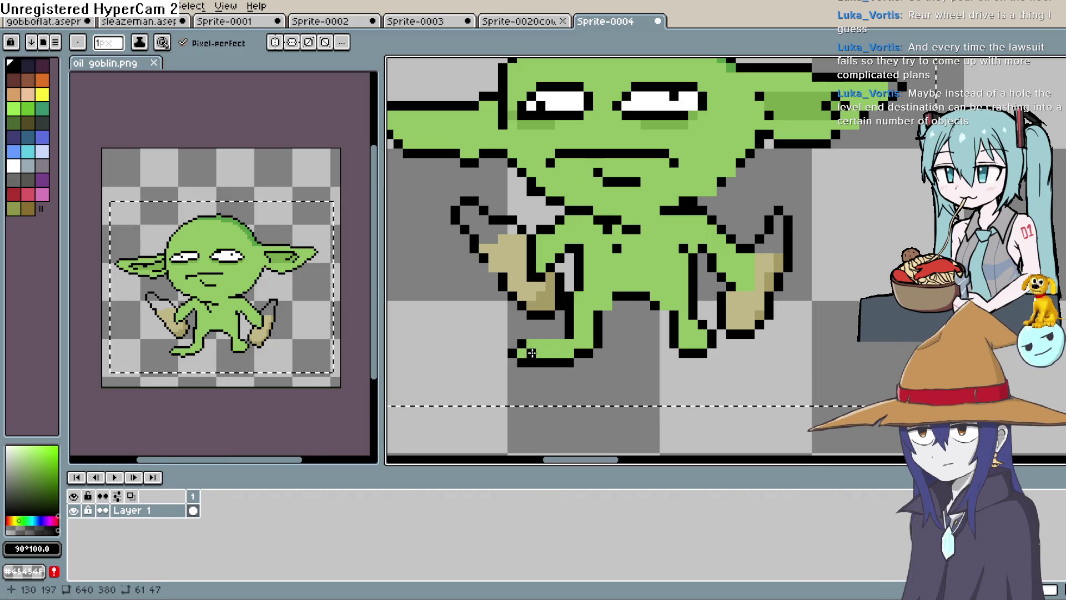
scroll(641, 305, "down", 3)
left_click_drag(755, 189, 733, 264)
key("space")
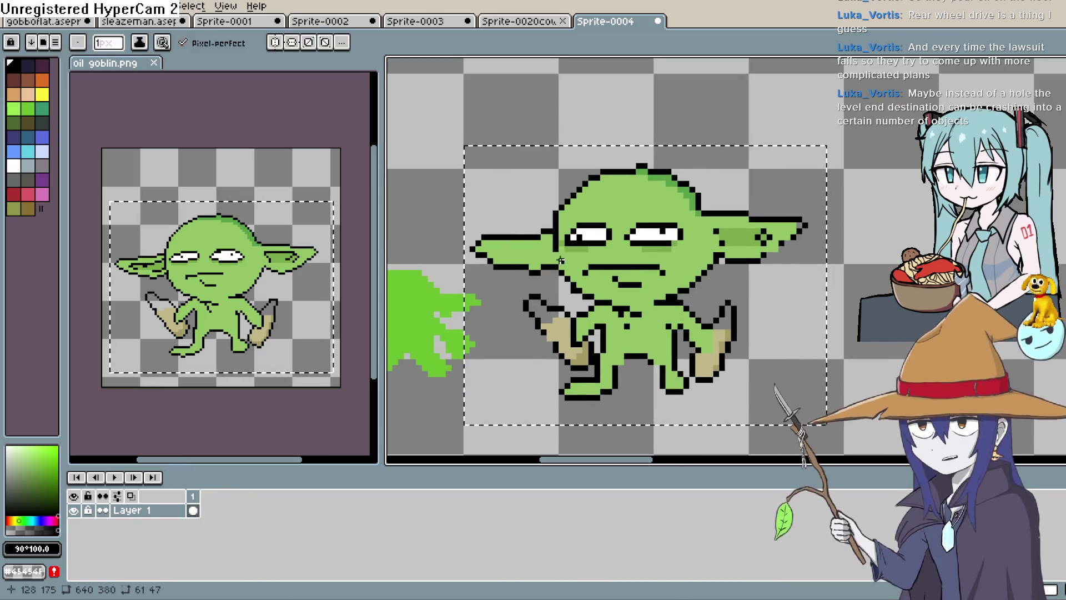
- Outline the goblin's right ear, then zoom out to view the whole sprite
scroll(549, 242, "down", 5)
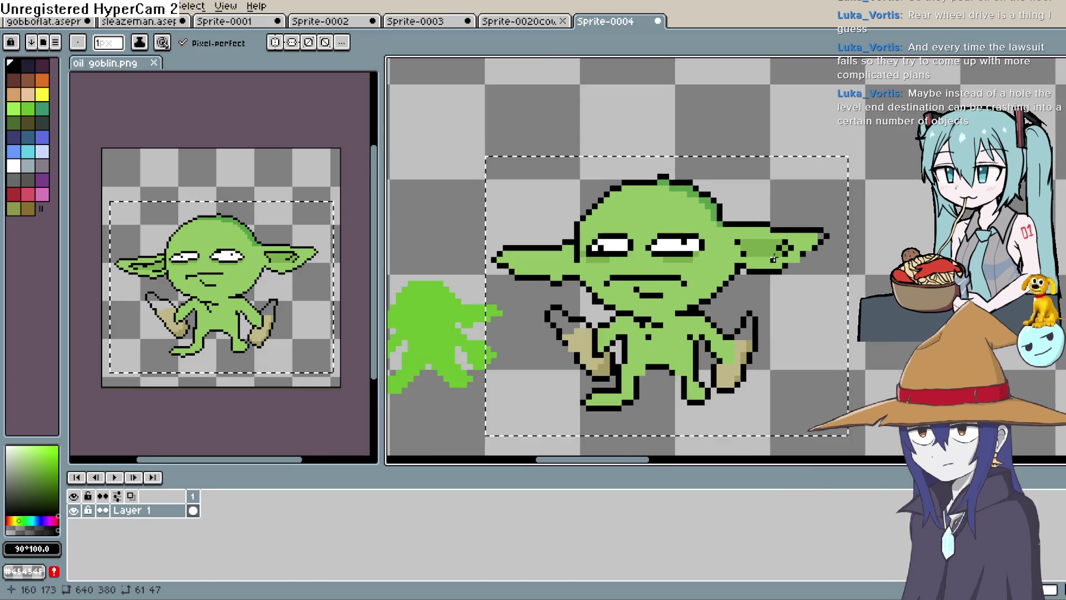
scroll(701, 224, "up", 5)
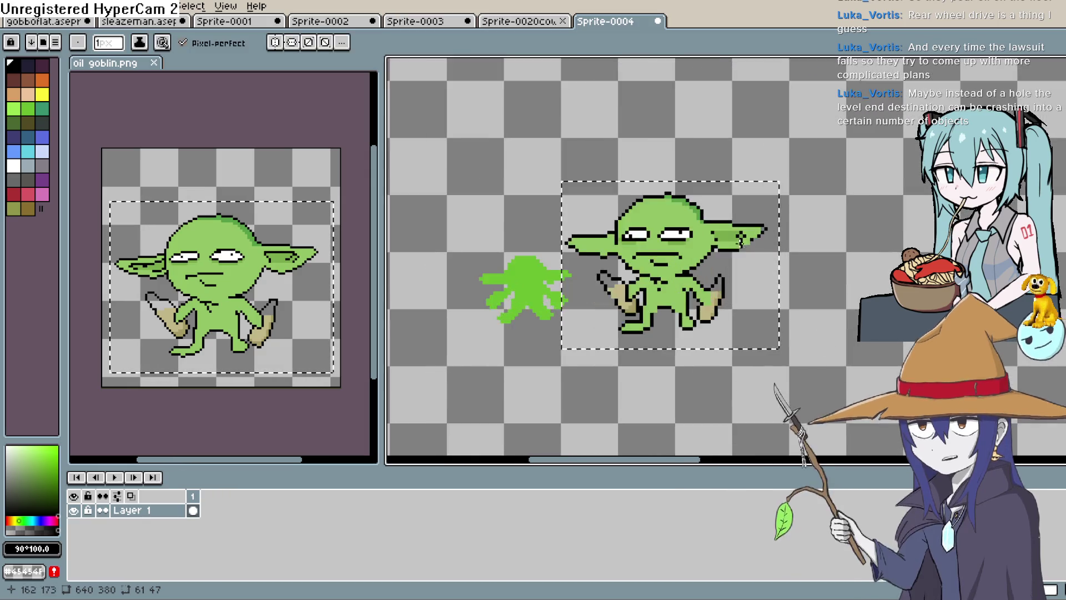
left_click_drag(701, 227, 747, 231)
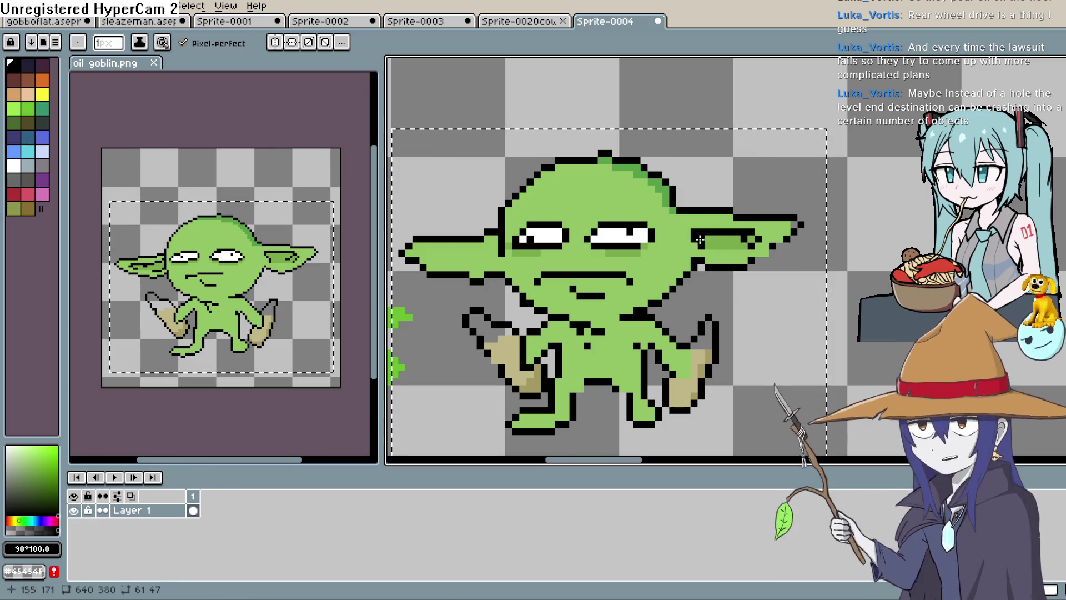
key("h")
left_click_drag(515, 261, 662, 230)
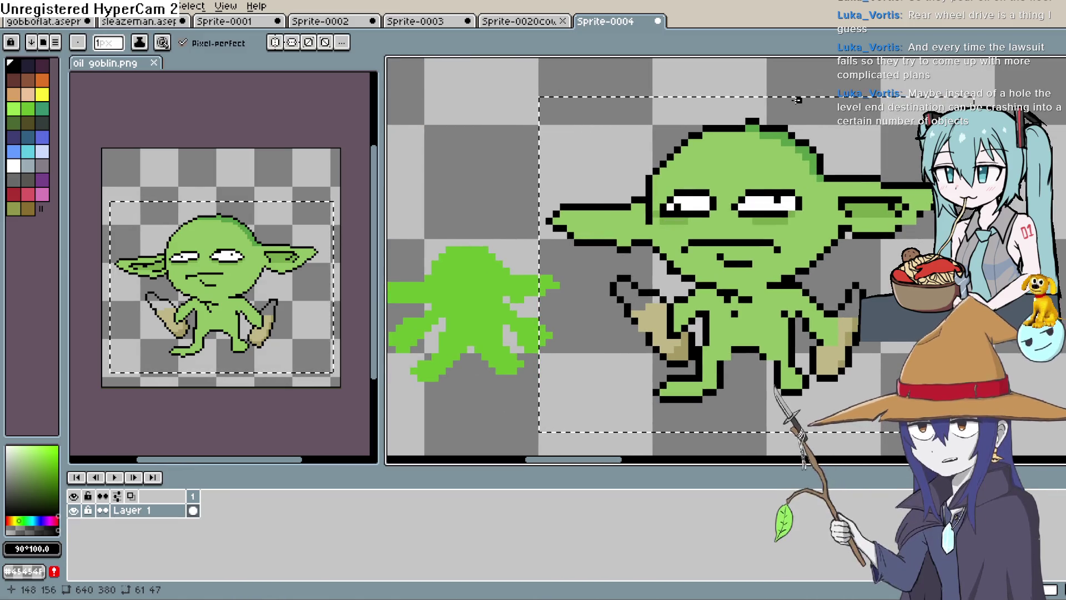
key("space")
left_click_drag(735, 282, 666, 183)
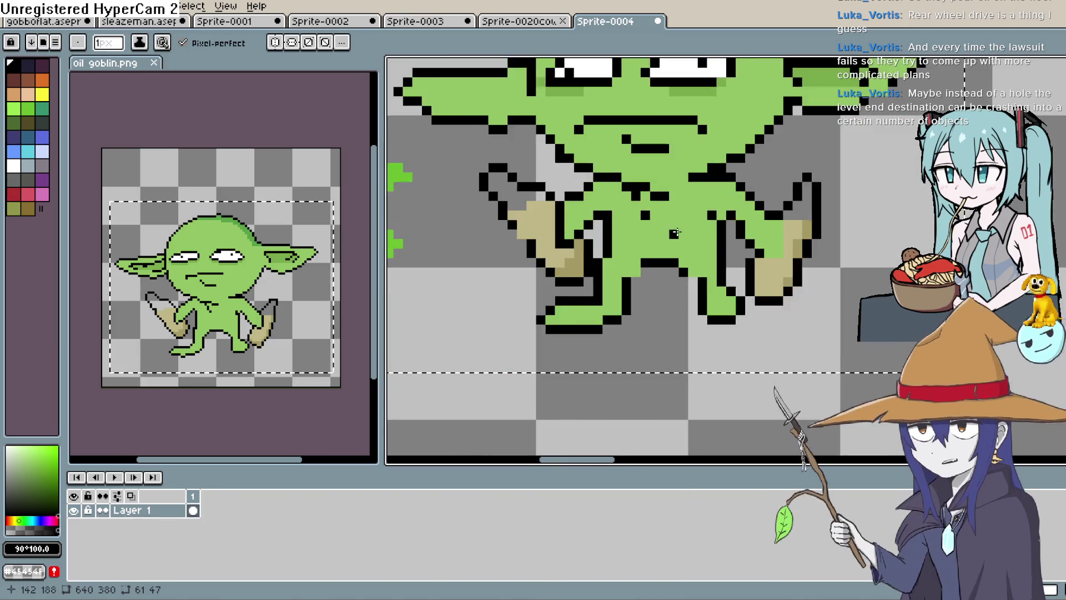
scroll(672, 239, "down", 3)
scroll(671, 239, "down", 1)
key("space")
left_click_drag(672, 239, 653, 286)
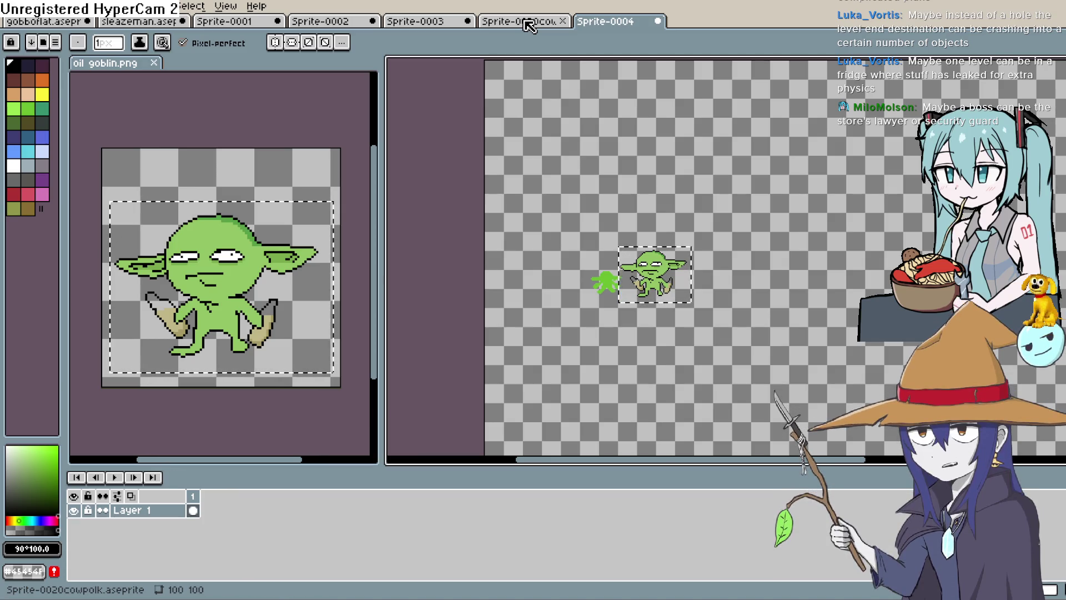
- Bring up the Sprite-0003 tab with the pink character in the brown hat and coat
left_click(422, 22)
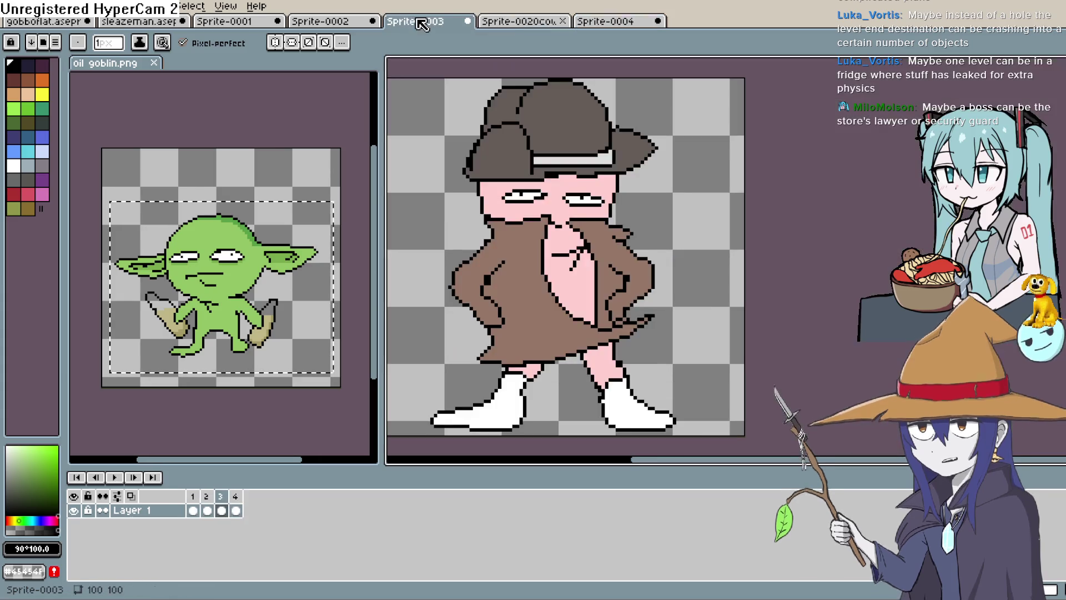
- Pan over the pink character, go back to Sprite-0004, and switch to Construct 3
mouse_move(597, 118)
left_mouse_down()
mouse_move(654, 110)
mouse_move(631, 106)
mouse_move(587, 205)
left_mouse_up()
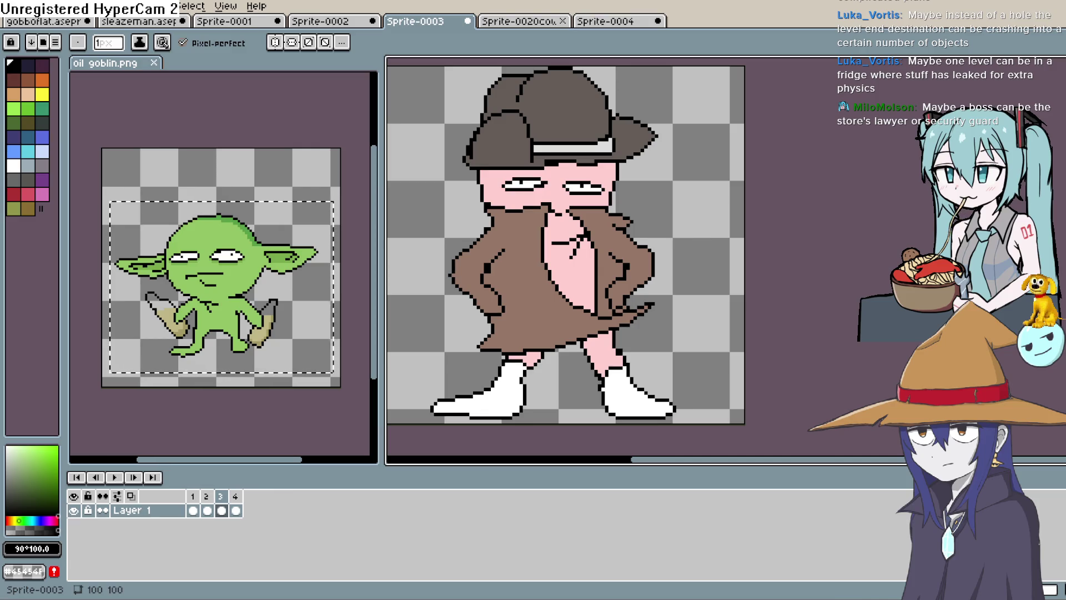
left_click(605, 24)
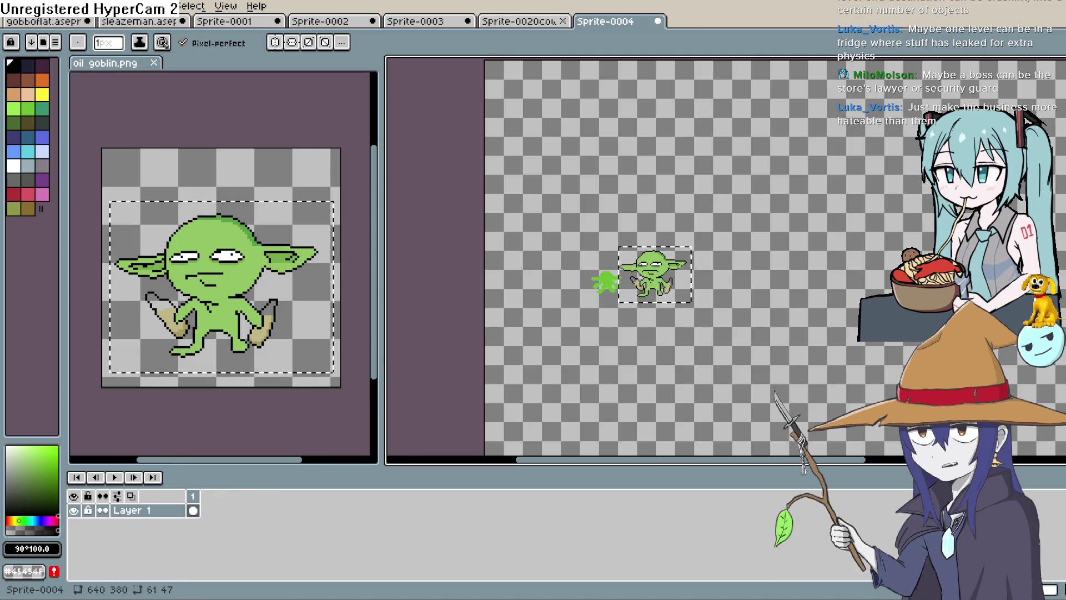
key("alt+Tab")
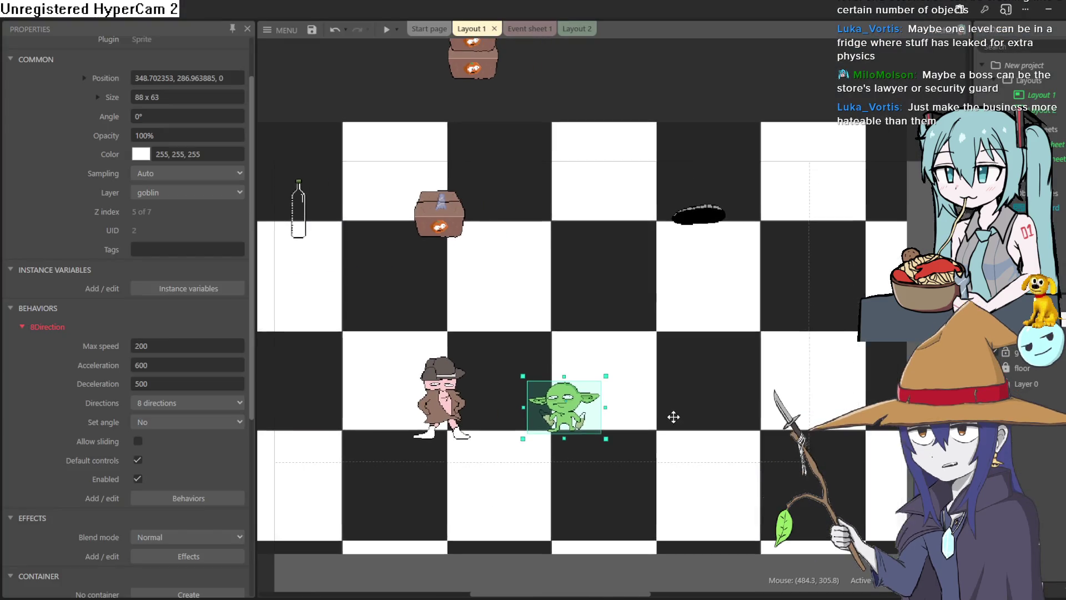
- Move the goblin sprite in Layout 1, run a game preview, and close it
scroll(679, 408, "down", 1)
mouse_move(580, 384)
left_mouse_down()
mouse_move(610, 326)
mouse_move(575, 357)
mouse_move(601, 249)
mouse_move(671, 276)
mouse_move(657, 301)
mouse_move(617, 265)
mouse_move(572, 185)
mouse_move(571, 314)
mouse_move(598, 266)
mouse_move(570, 305)
mouse_move(566, 286)
mouse_move(564, 367)
left_mouse_up()
left_click(391, 39)
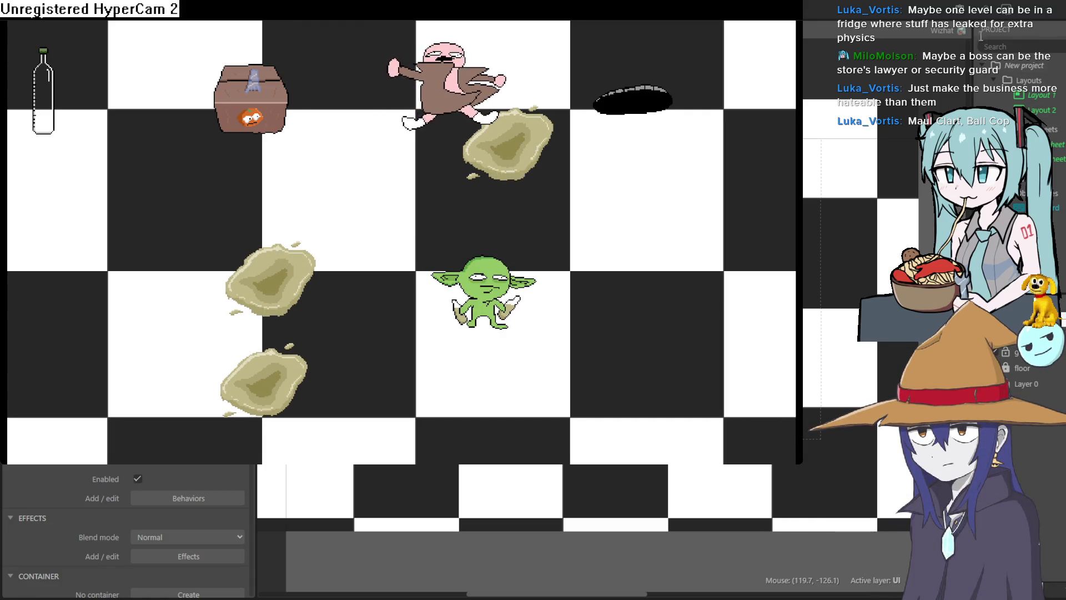
key("alt+F4")
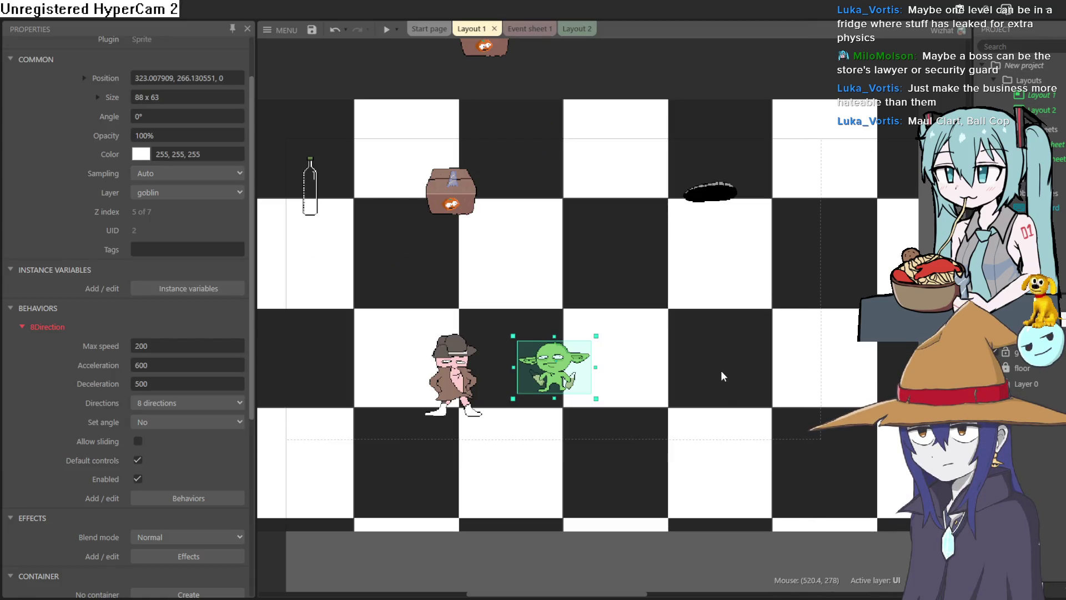
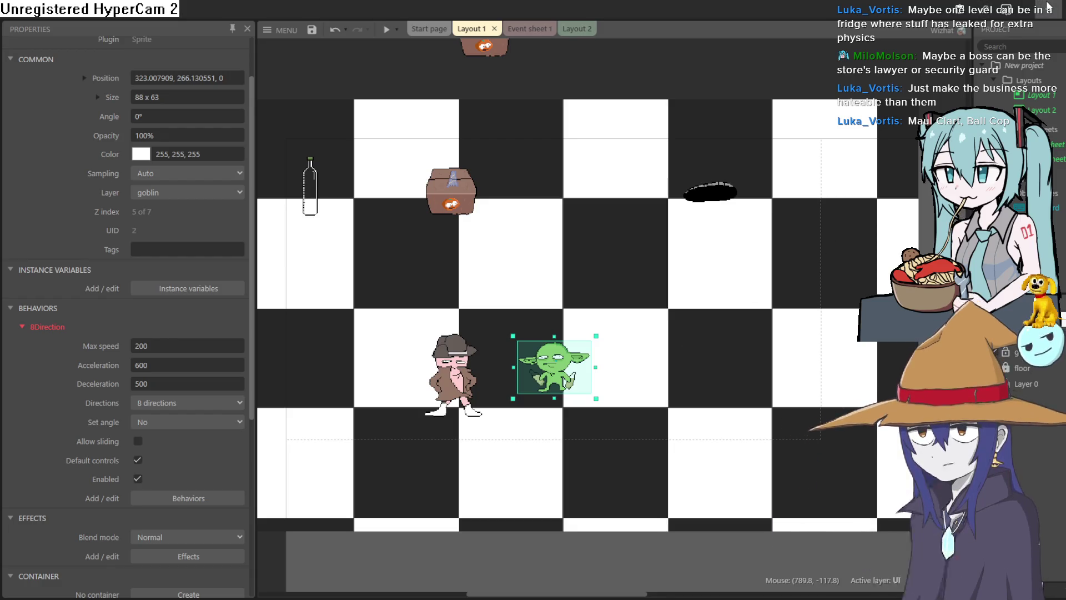
- Switch from the Construct 3 layout editor to the goblin sprite in Aseprite
key("alt+Tab")
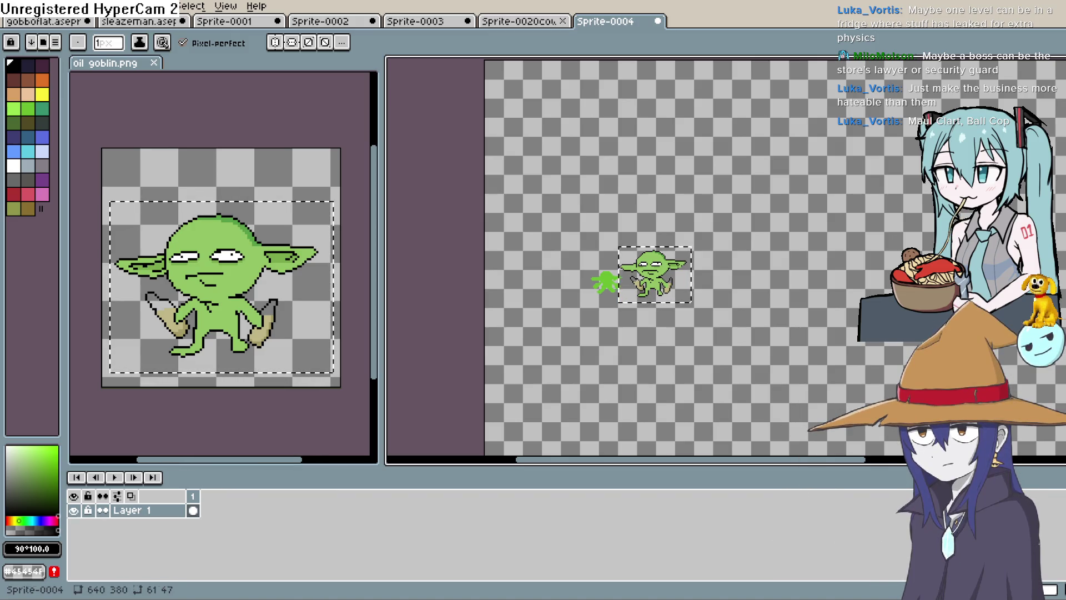
- Add a new Layer 2 above Layer 1 in the goblin sprite
key("h")
left_click_drag(749, 291, 671, 292)
key("b")
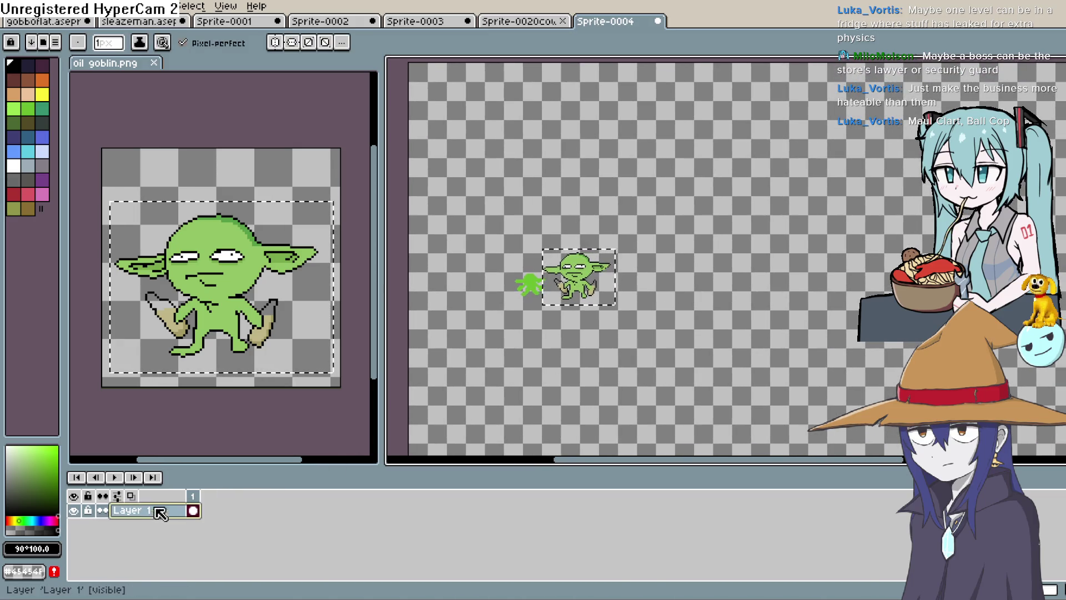
key("shift+n")
- Zoom in and lasso-select the stray green silhouette left of the goblin
key("h")
left_click_drag(626, 345, 592, 348)
key("b")
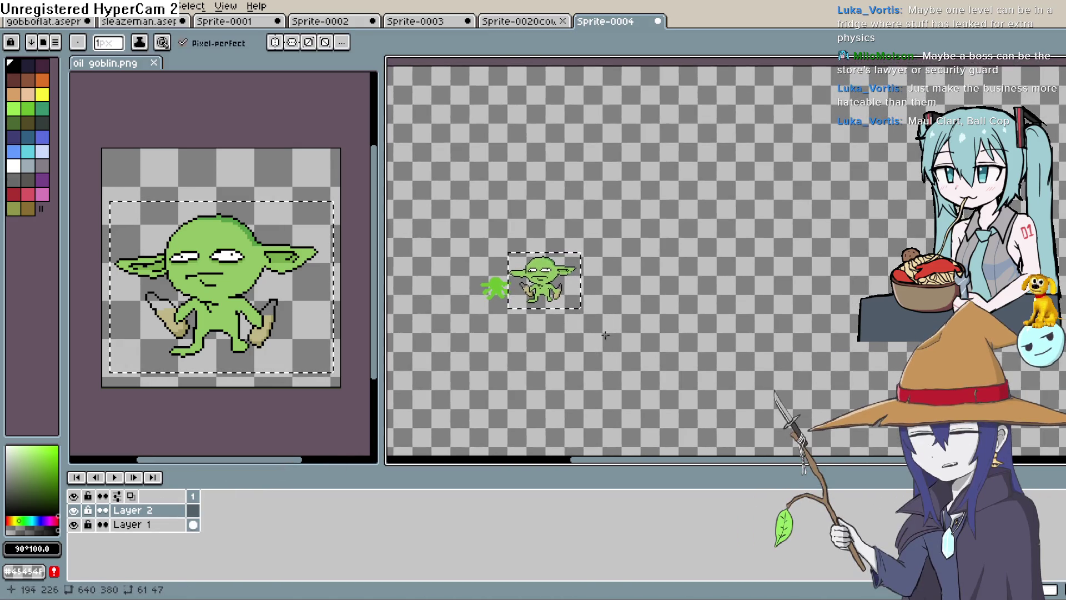
scroll(605, 335, "down", 2)
scroll(555, 350, "up", 2)
key("h")
key("m")
scroll(836, 239, "up", 3)
left_click_drag(493, 287, 611, 270)
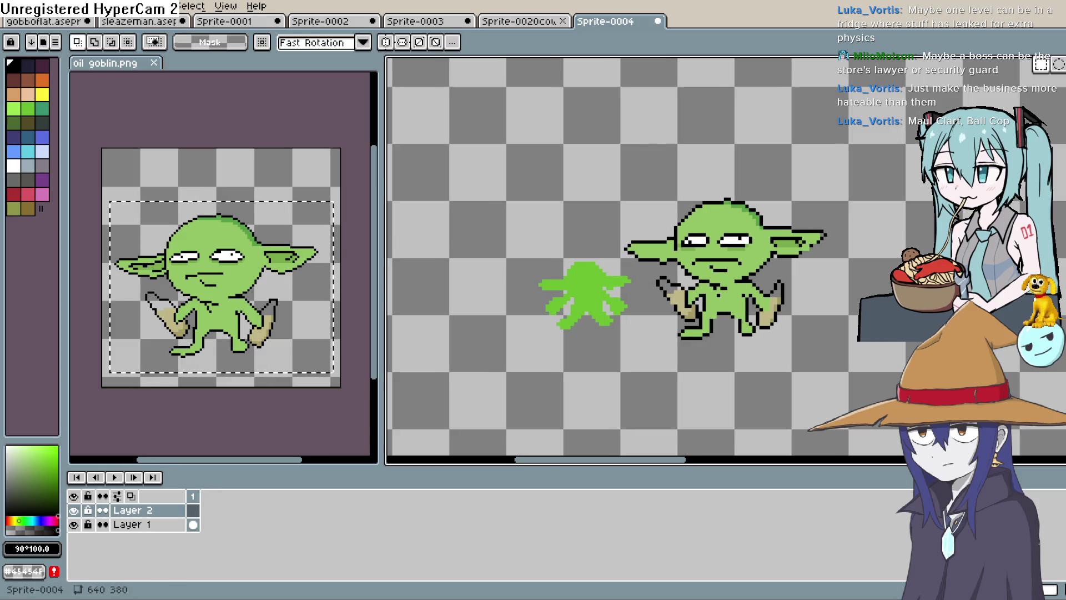
key("q")
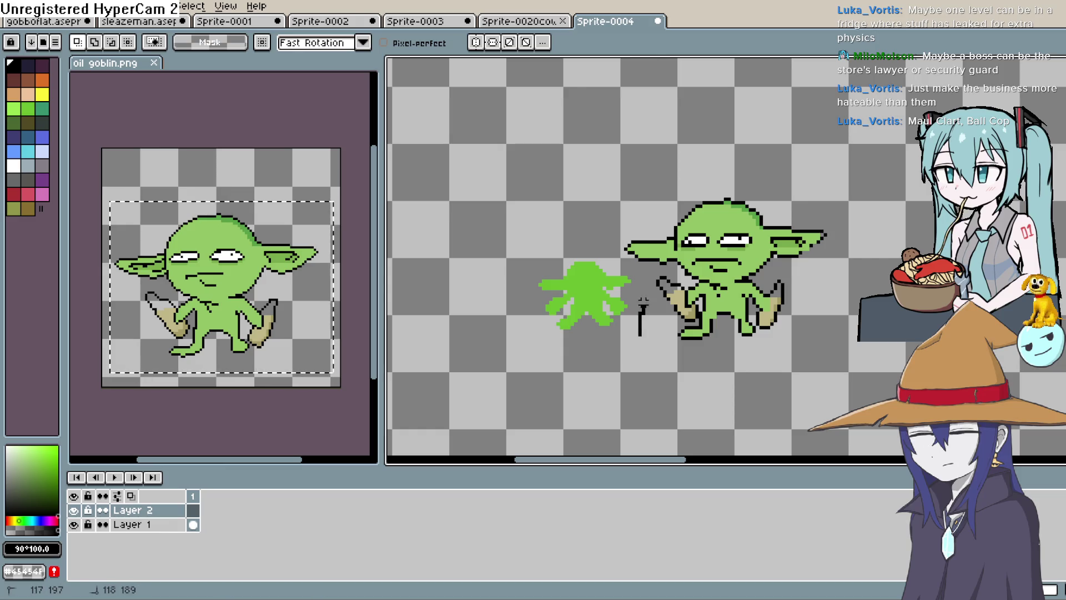
left_click_drag(639, 311, 643, 300)
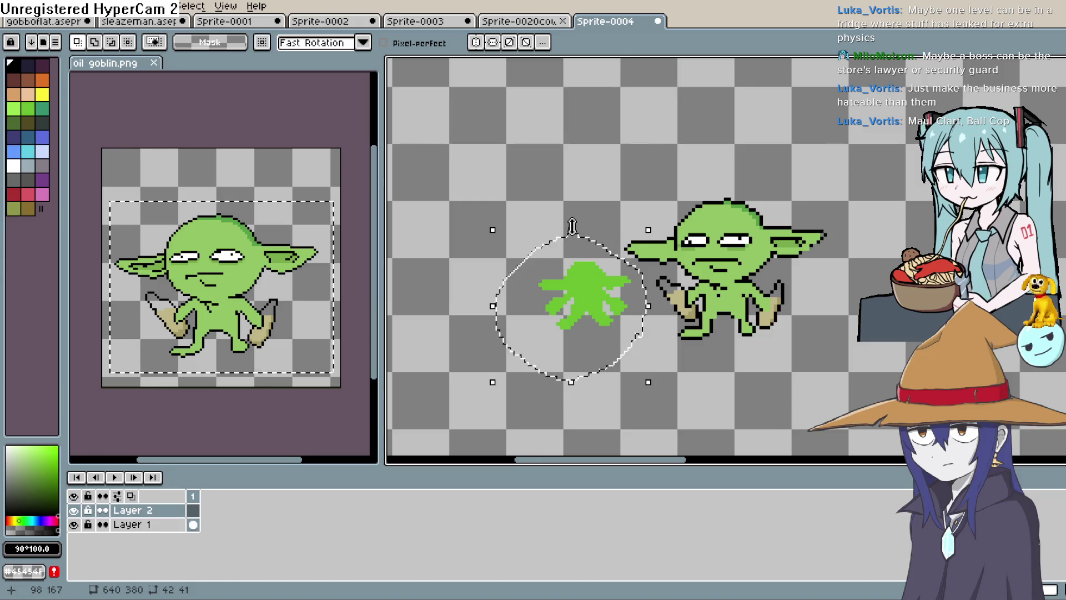
- Bring the green silhouette into view and make Layer 1 the active layer
key("h")
mouse_move(829, 244)
left_mouse_down()
mouse_move(631, 238)
mouse_move(655, 294)
left_mouse_up()
scroll(627, 239, "down", 4)
key("m")
scroll(657, 269, "down", 1)
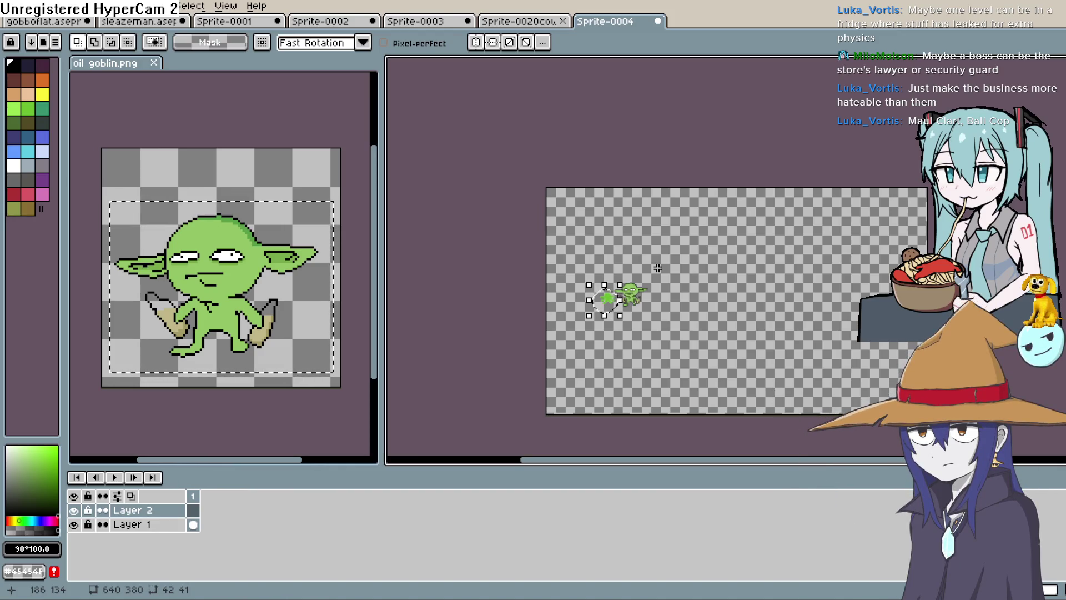
left_click_drag(657, 268, 673, 290)
scroll(333, 386, "up", 1)
left_click(193, 525)
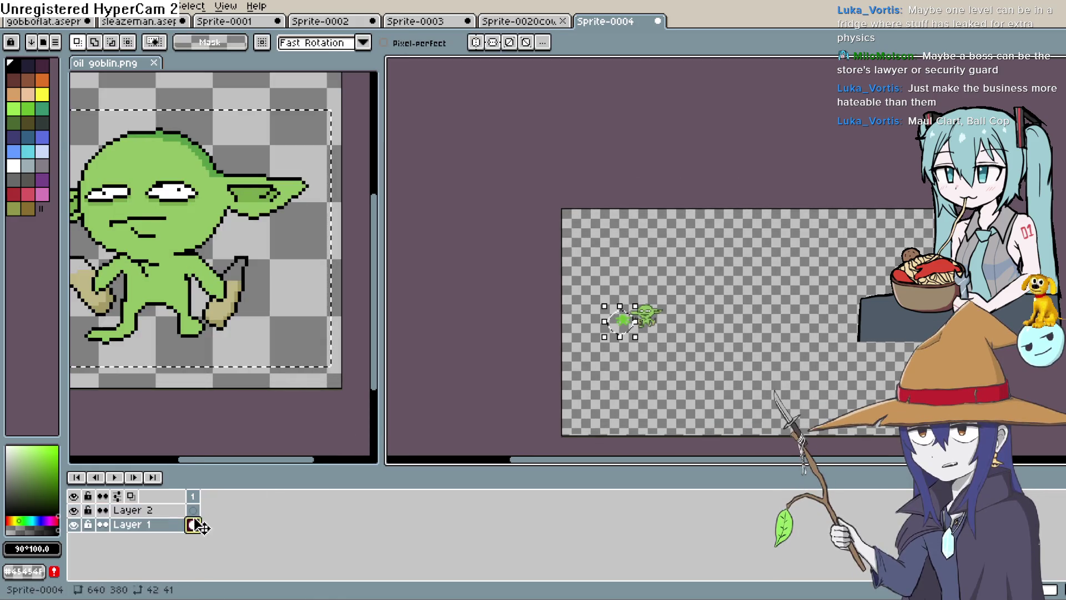
- Lasso the green silhouette on Layer 1 and delete it
key("h")
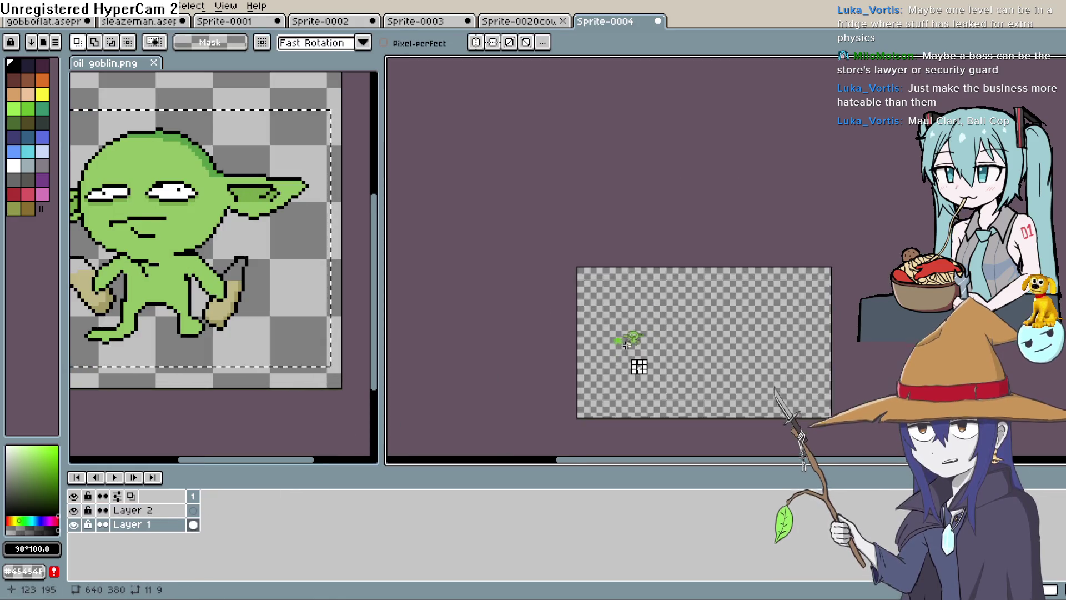
scroll(629, 335, "up", 5)
key("b")
mouse_move(567, 362)
left_mouse_down()
mouse_move(659, 302)
mouse_move(673, 253)
left_mouse_up()
mouse_move(615, 200)
left_mouse_down()
mouse_move(628, 358)
mouse_move(675, 302)
left_mouse_up()
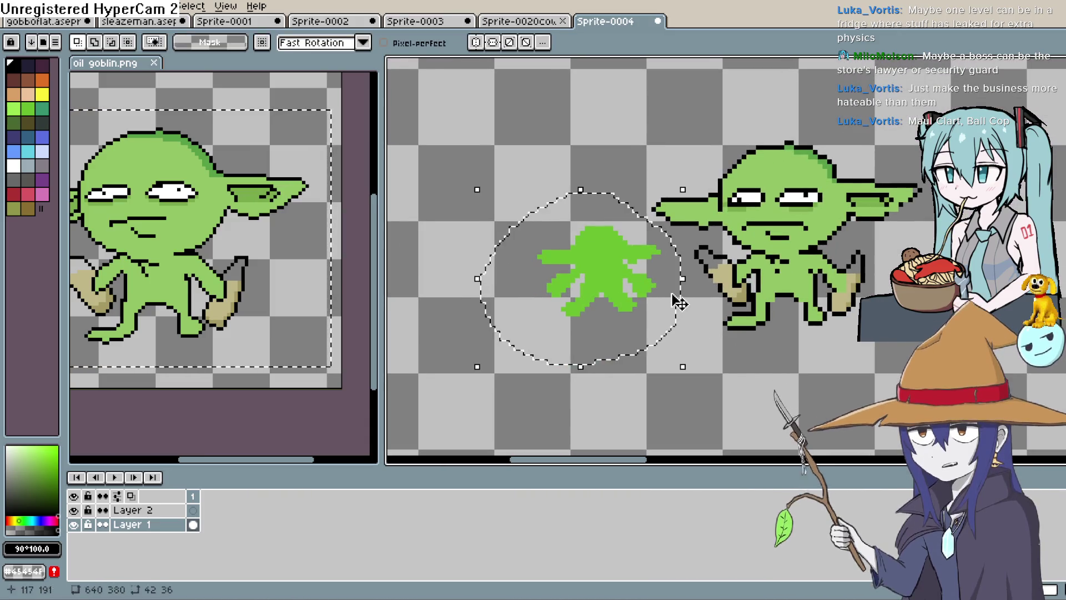
key("Delete")
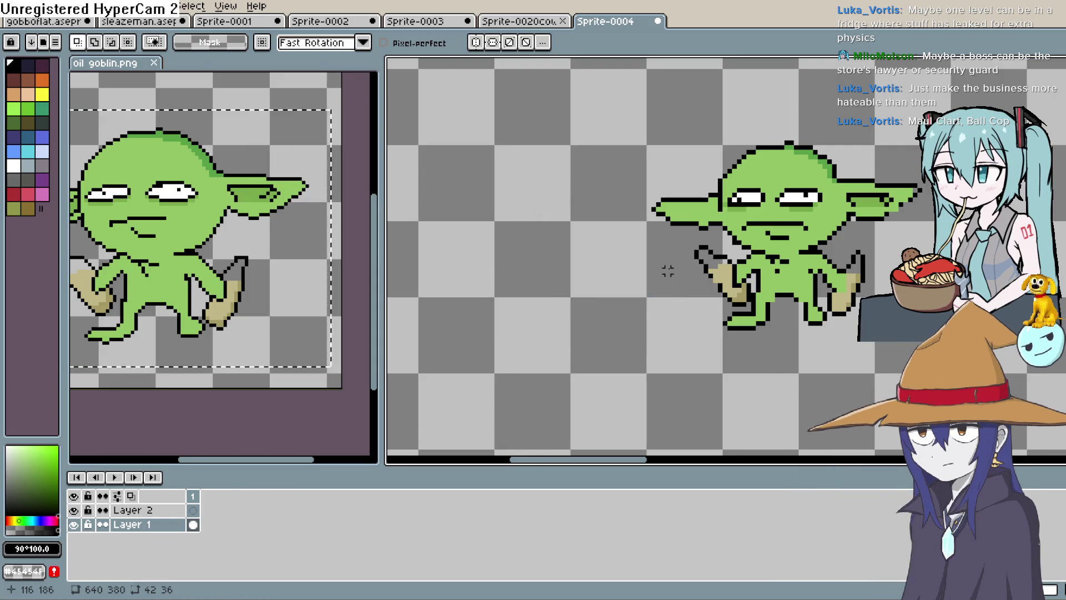
- Zoom back out and make Layer 2 the active layer again
scroll(668, 270, "down", 5)
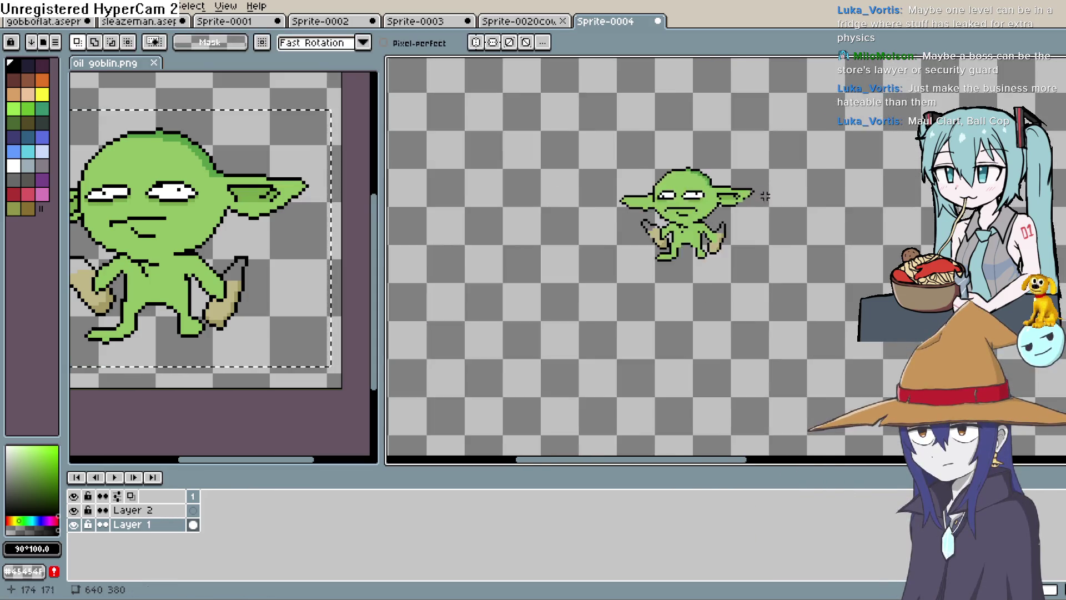
scroll(612, 313, "up", 5)
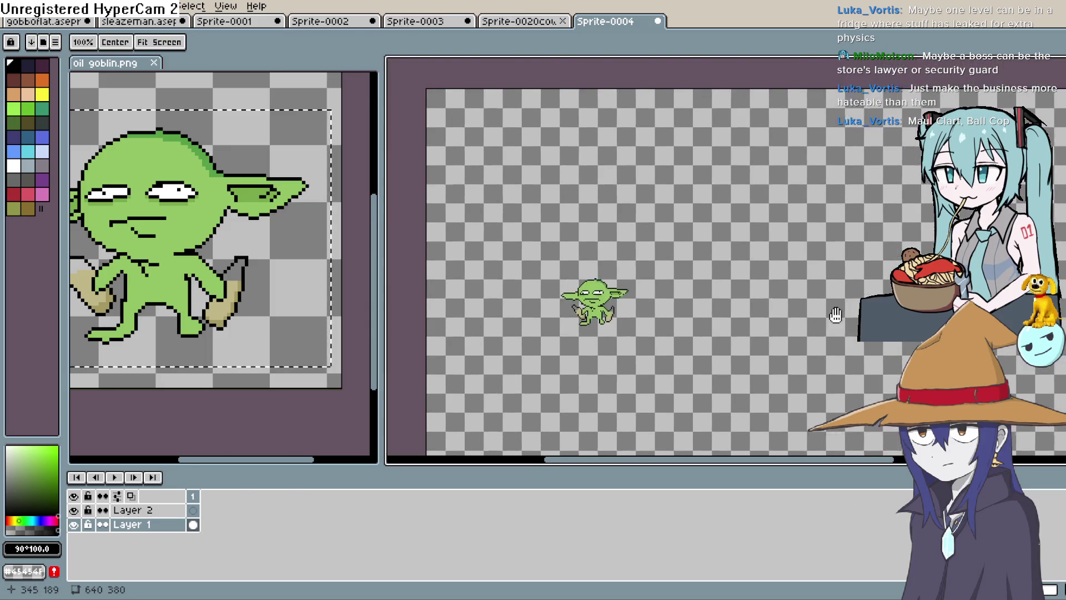
left_click_drag(613, 313, 663, 298)
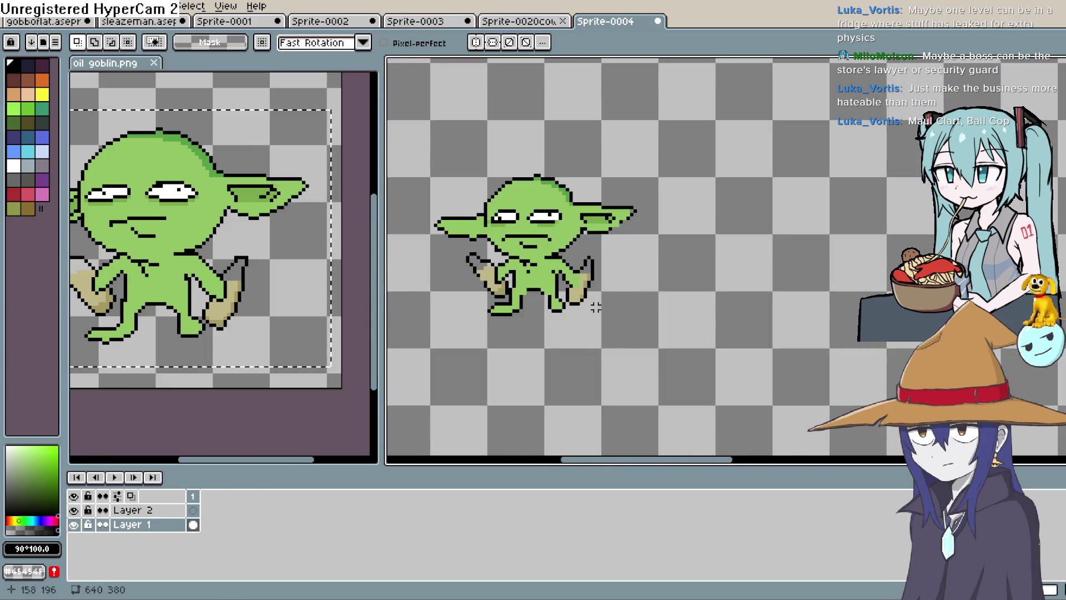
scroll(648, 293, "up", 1)
scroll(648, 292, "down", 2)
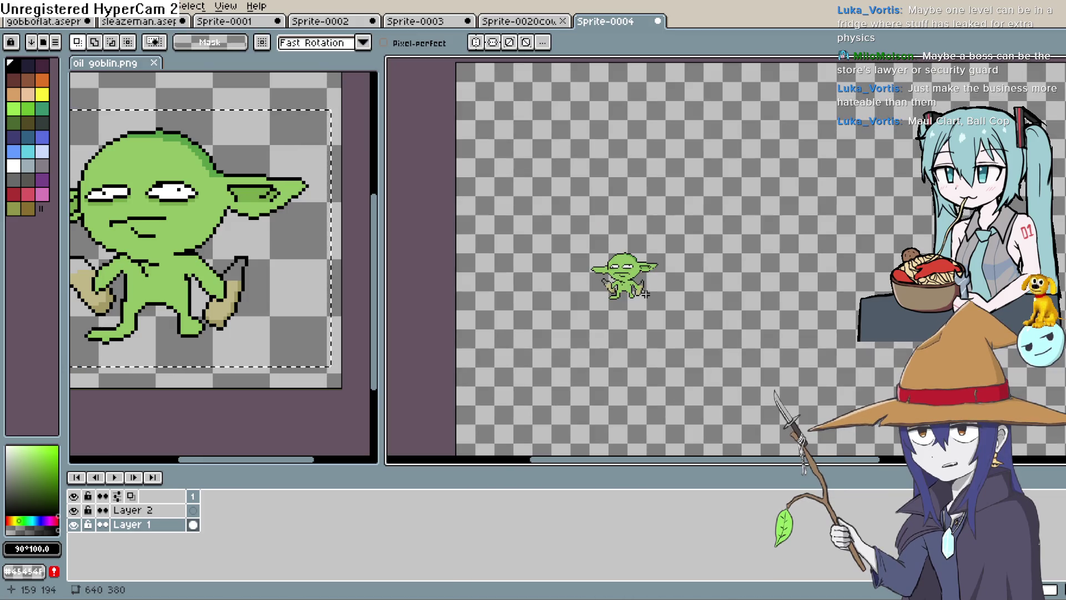
scroll(785, 285, "up", 1)
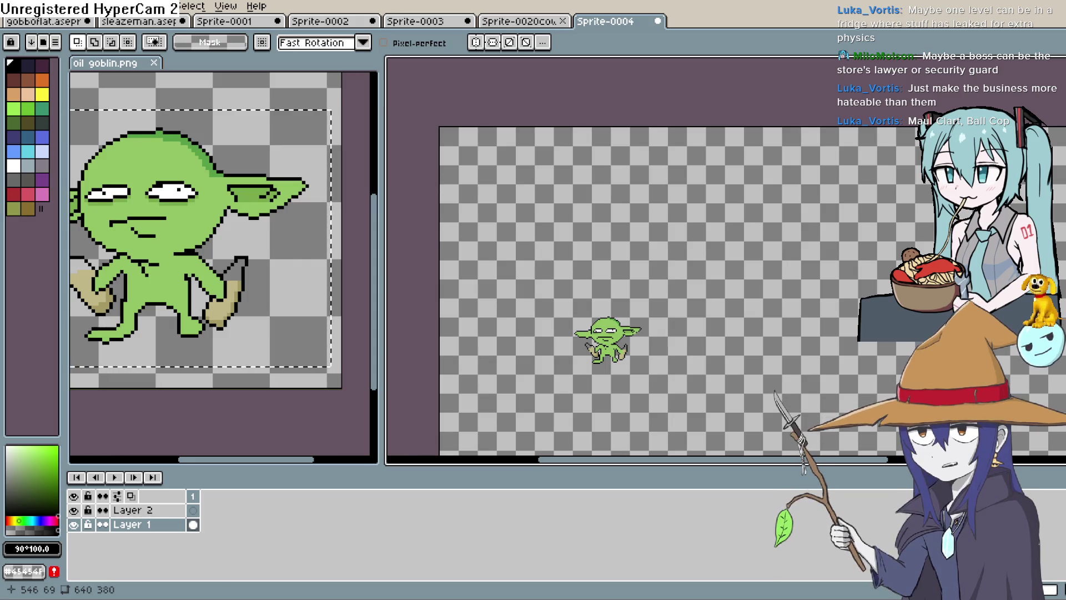
key("h")
scroll(705, 321, "down", 3)
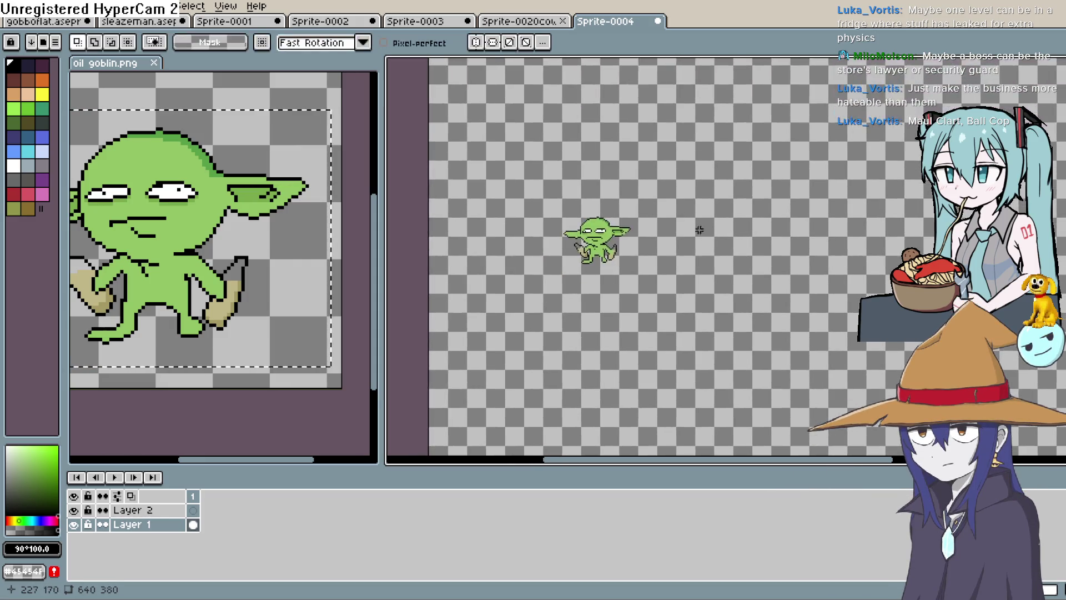
key("m")
left_click(192, 510)
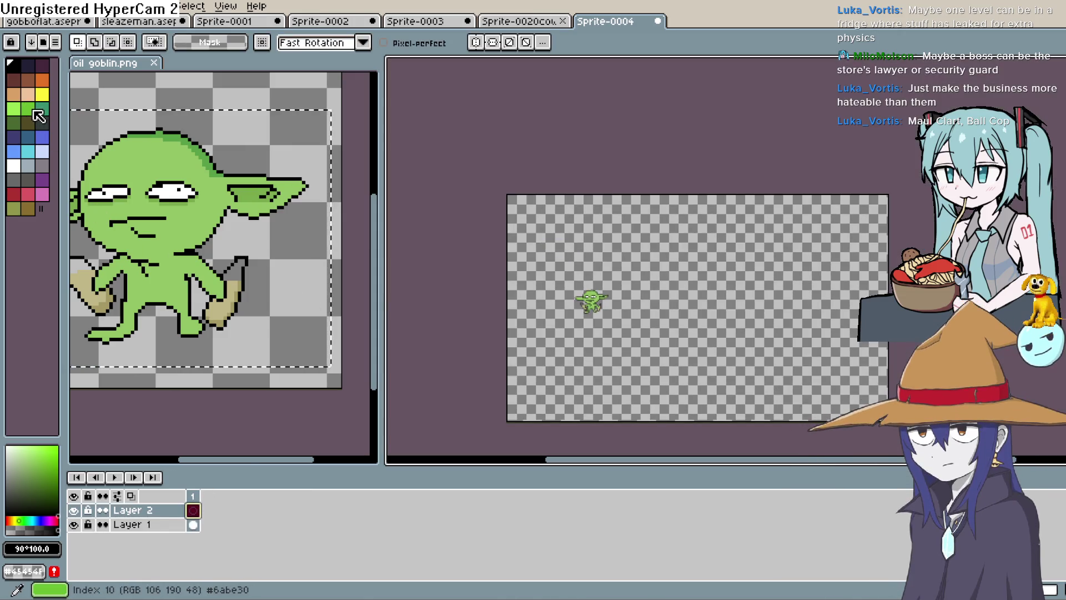
- Fill Layer 2 with a medium grey, checking it by toggling both layers' visibility
left_click(11, 451)
left_click(5, 473)
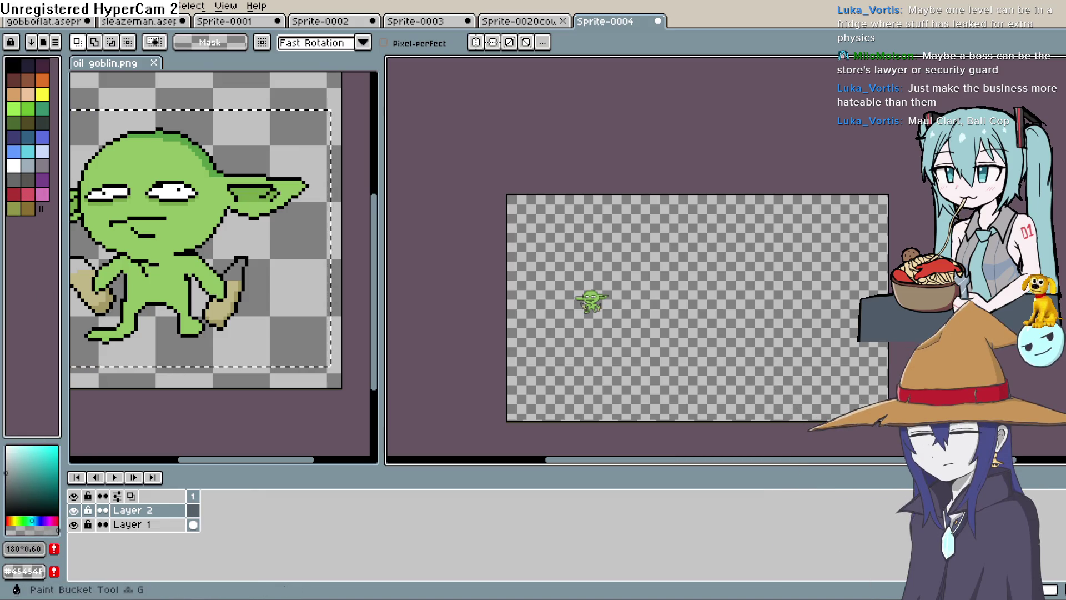
key("w")
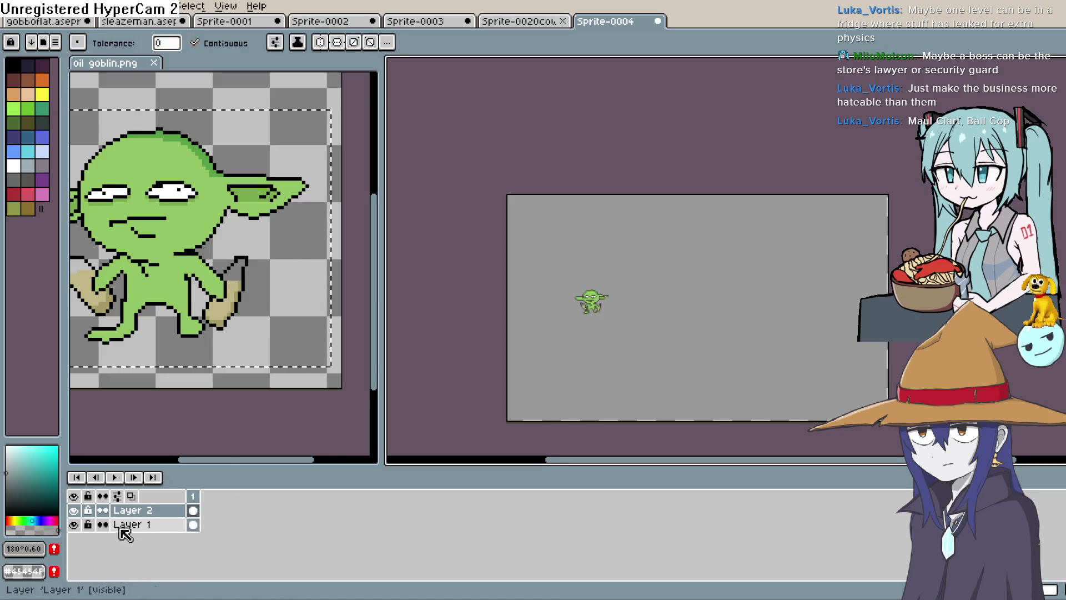
left_click(74, 511)
left_click(75, 523)
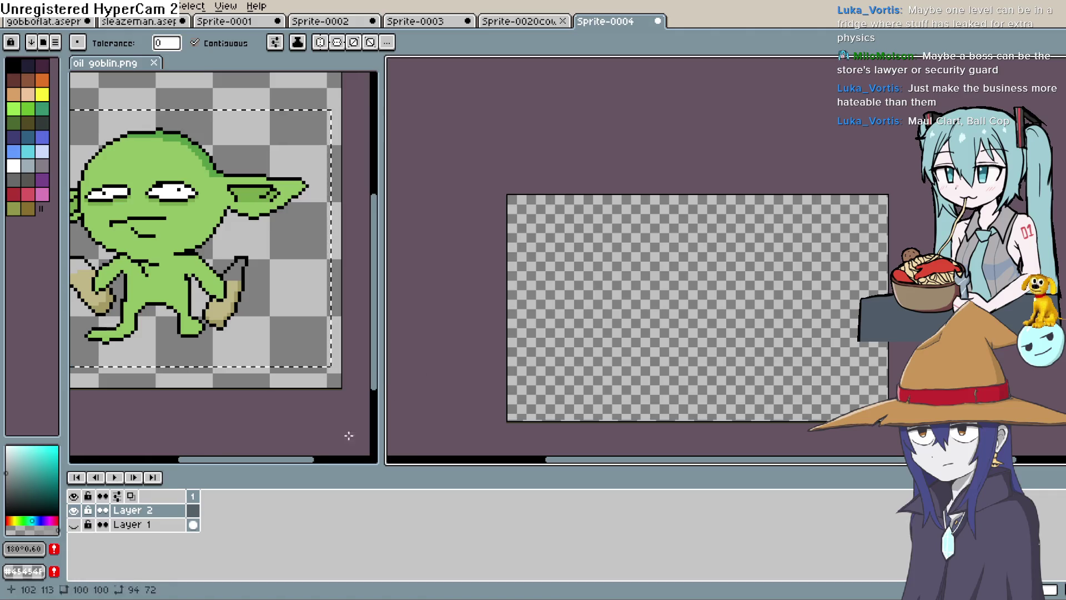
left_click(75, 524)
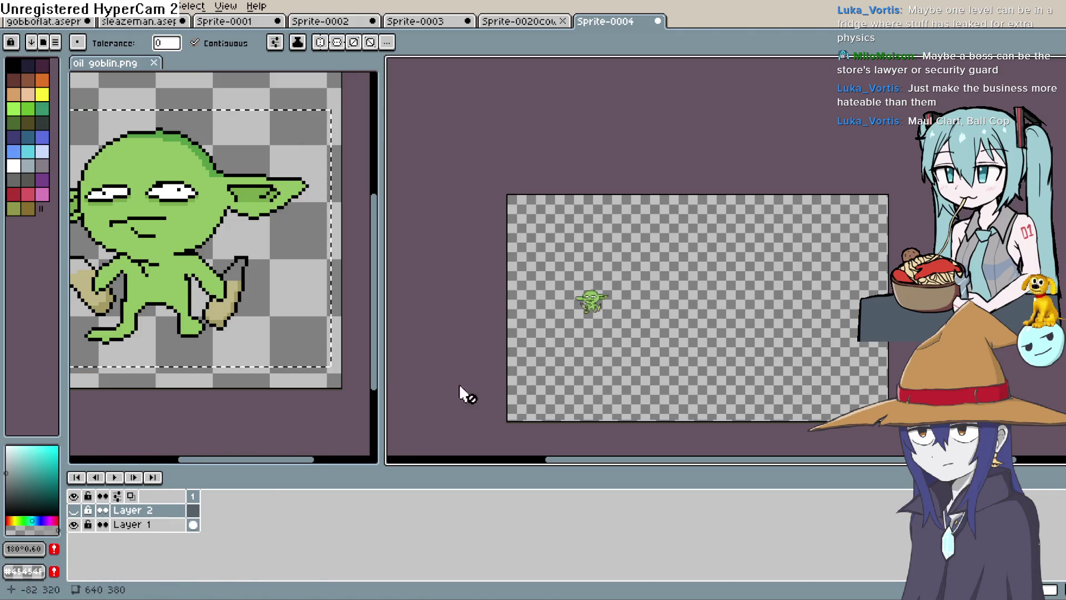
left_click(74, 524)
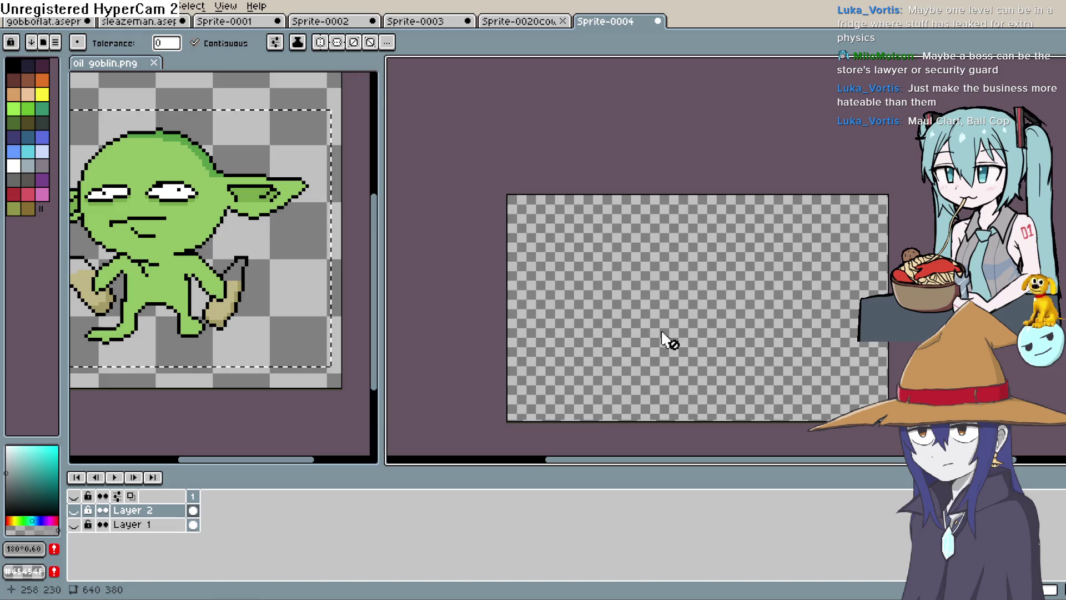
left_click(74, 510)
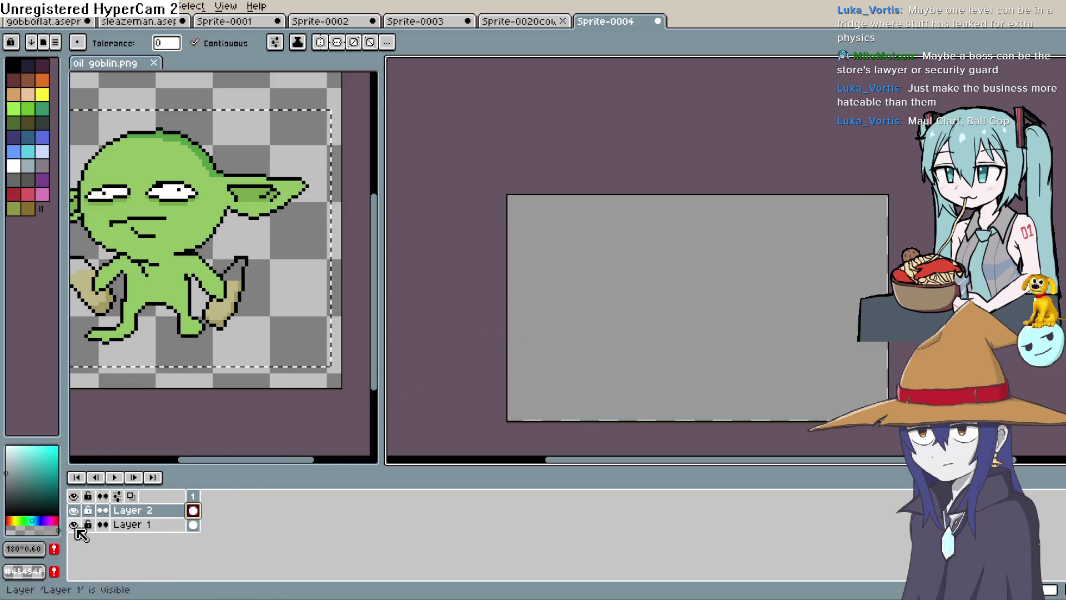
- Move the grey Layer 2 below the goblin layer in the layer stack
left_click(153, 510)
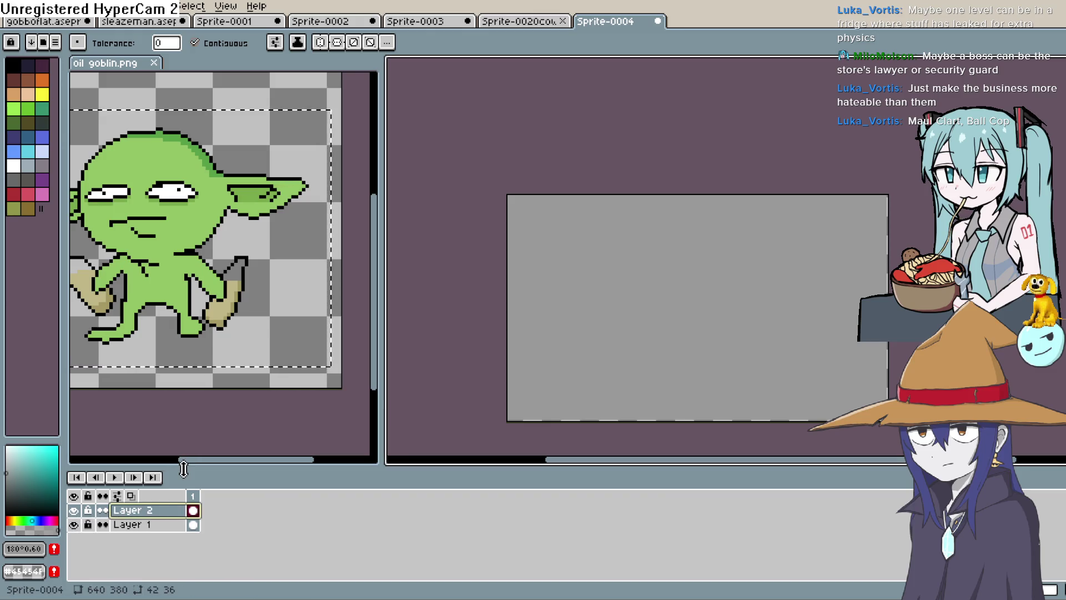
left_click_drag(152, 510, 156, 525)
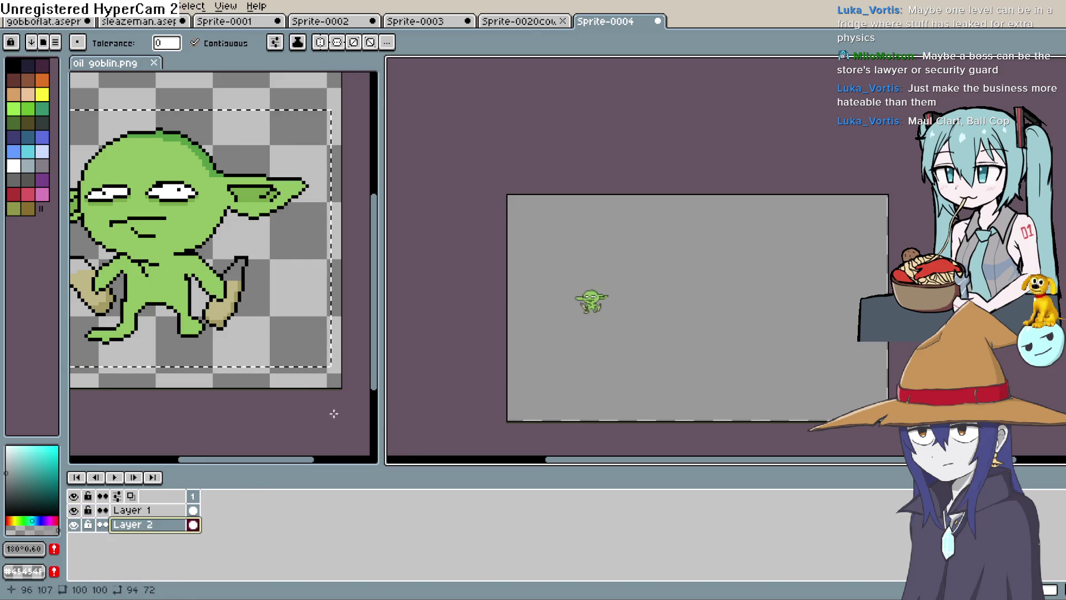
scroll(697, 316, "up", 2)
scroll(750, 276, "up", 2)
scroll(792, 281, "down", 4)
scroll(789, 282, "up", 2)
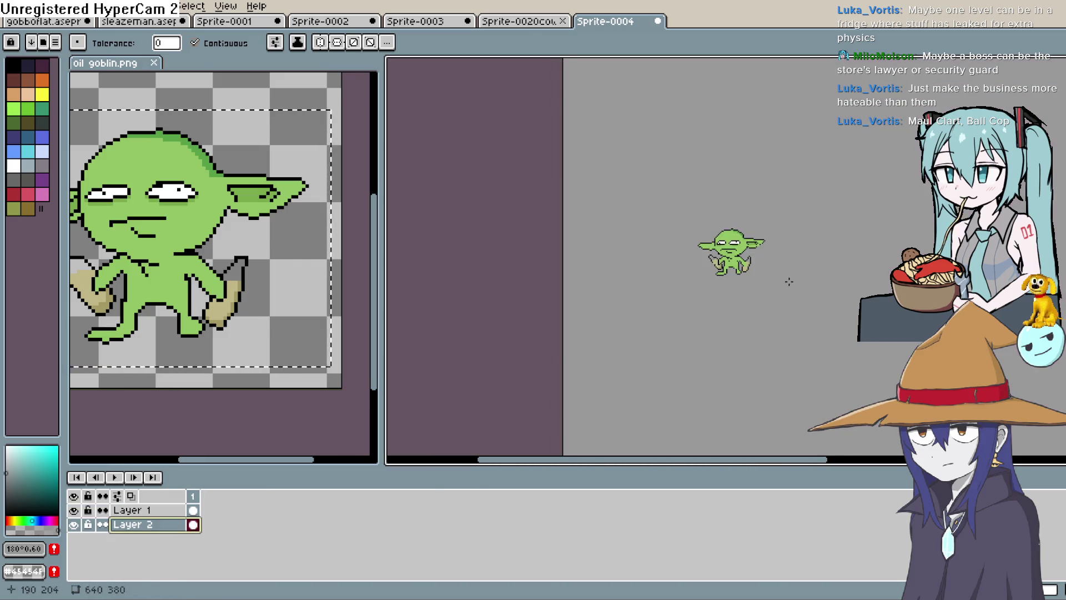
left_click_drag(789, 282, 728, 297)
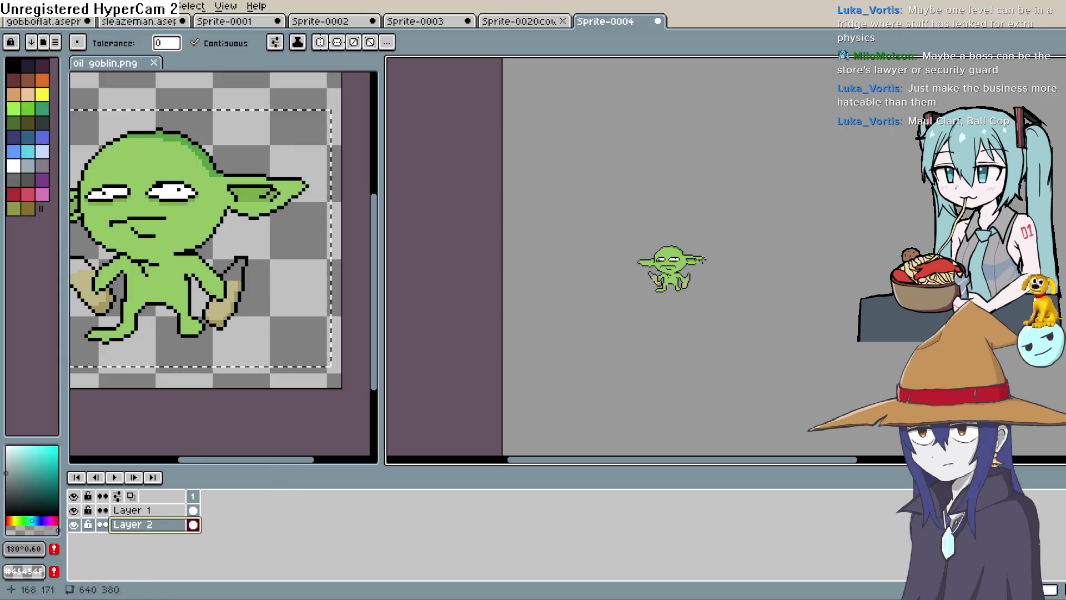
left_click(74, 524)
left_click(73, 524)
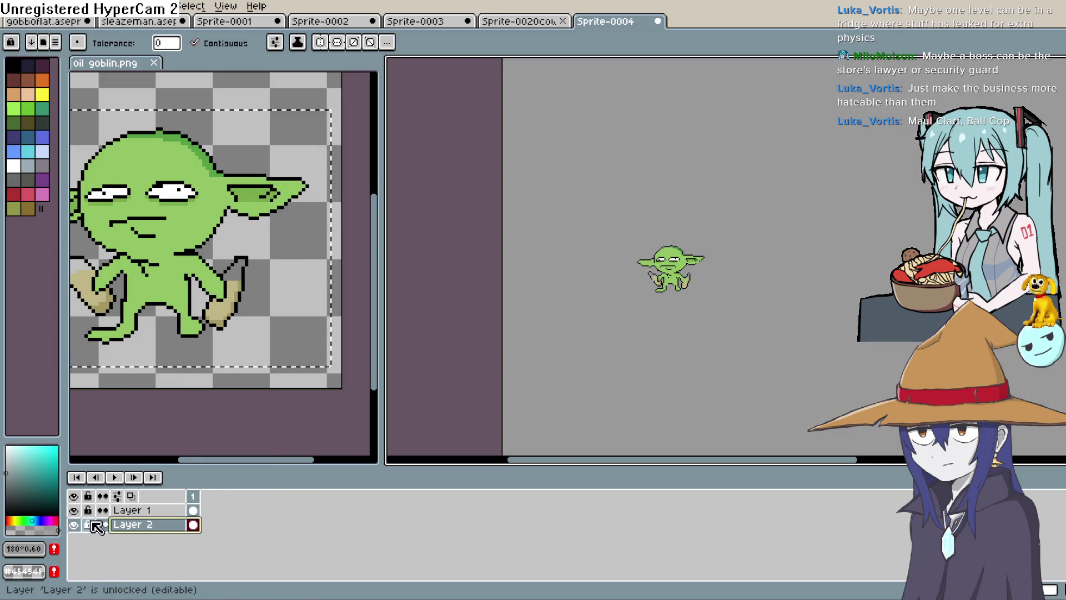
- Move the goblin lower and to the left on the canvas
left_click(150, 511)
key("v")
mouse_move(671, 281)
left_mouse_down()
mouse_move(639, 281)
mouse_move(613, 326)
mouse_move(616, 356)
mouse_move(657, 388)
mouse_move(664, 367)
left_mouse_up()
key("w")
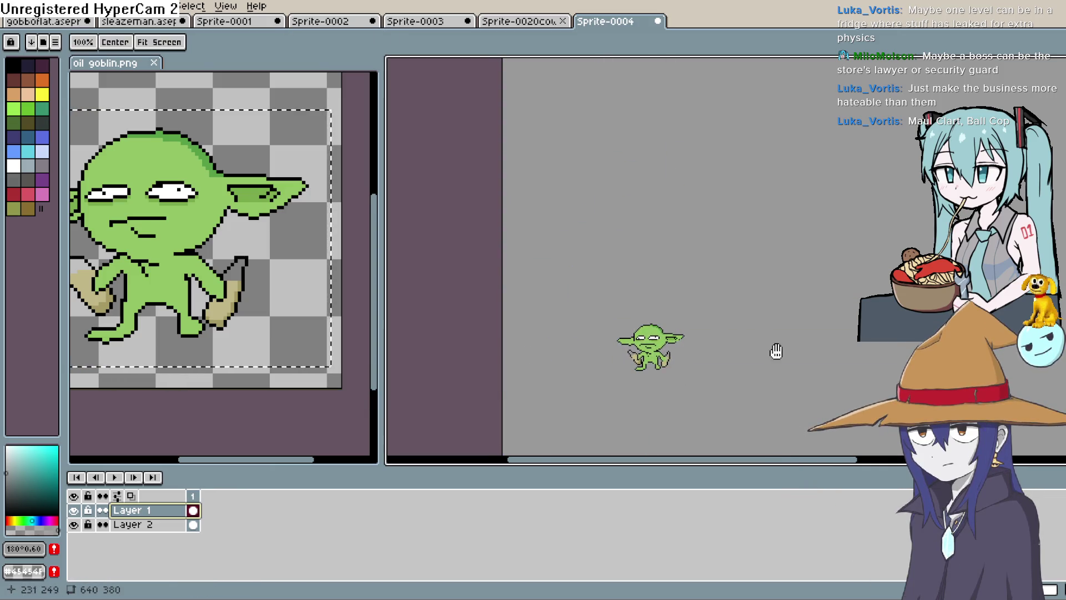
left_click_drag(773, 349, 671, 346)
- Hide the goblin layer so only the plain grey canvas shows
scroll(630, 358, "down", 1)
left_click(73, 524)
left_click(73, 524, "alt")
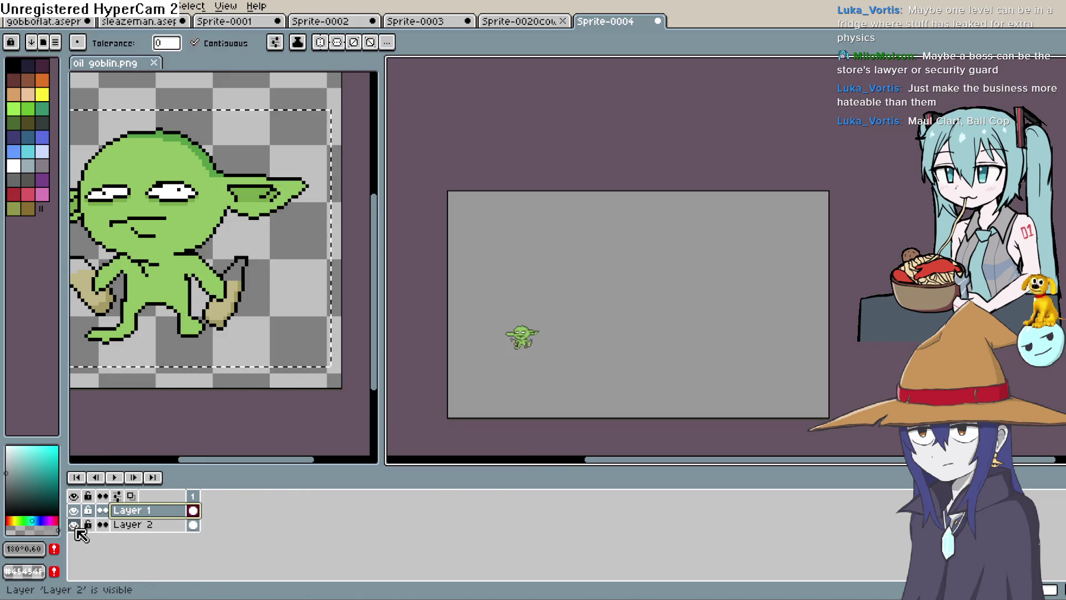
left_click(130, 524)
left_click_drag(579, 222, 719, 266)
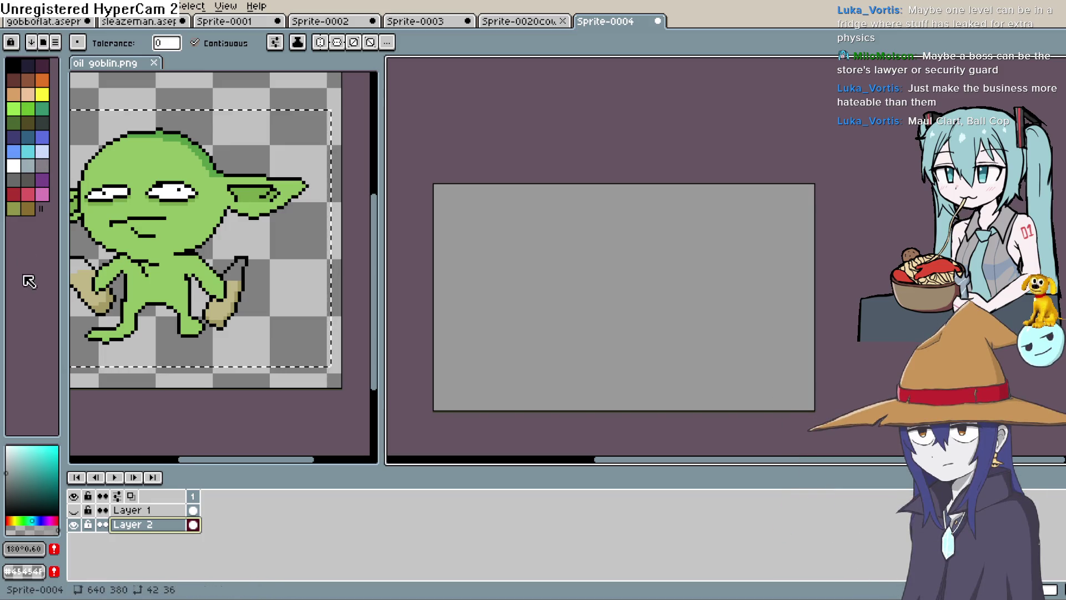
- Try drawing a rectangle with the Rectangle tool, then undo it
key("b")
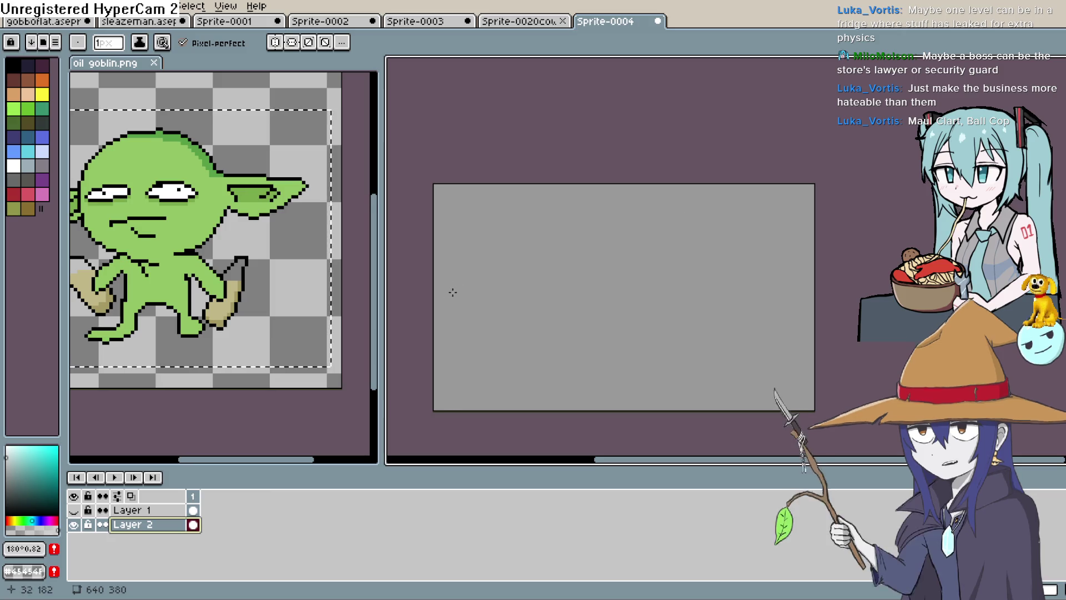
key("u")
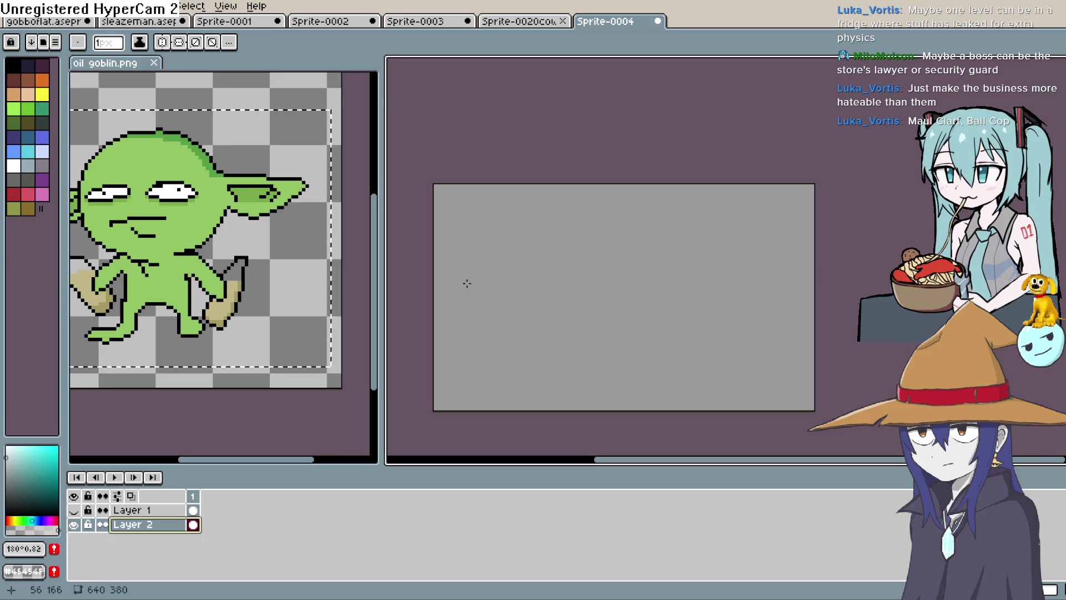
left_click_drag(524, 302, 519, 305)
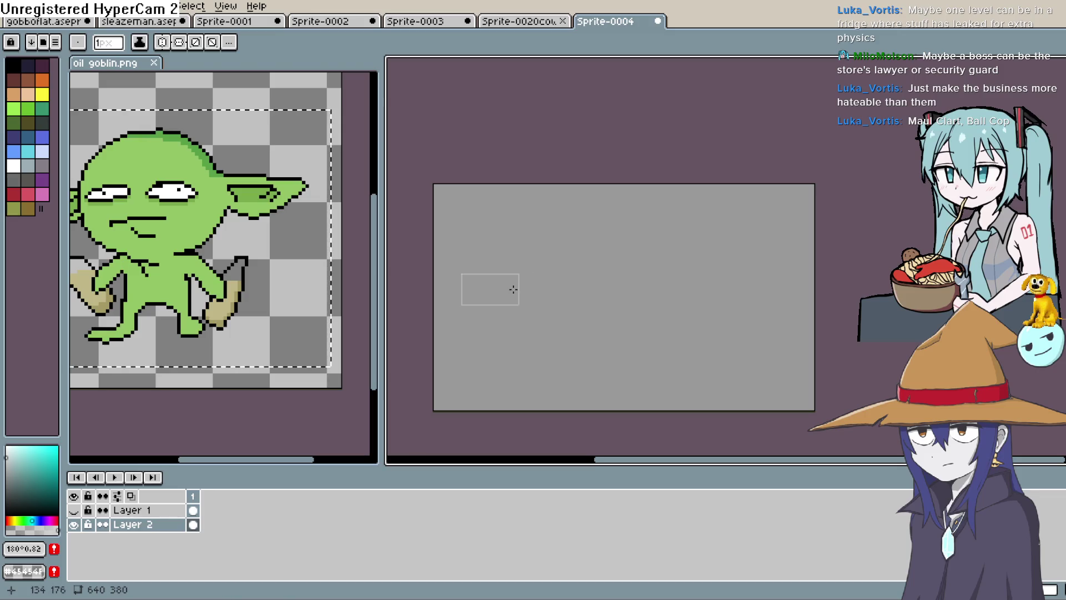
key("ctrl+z")
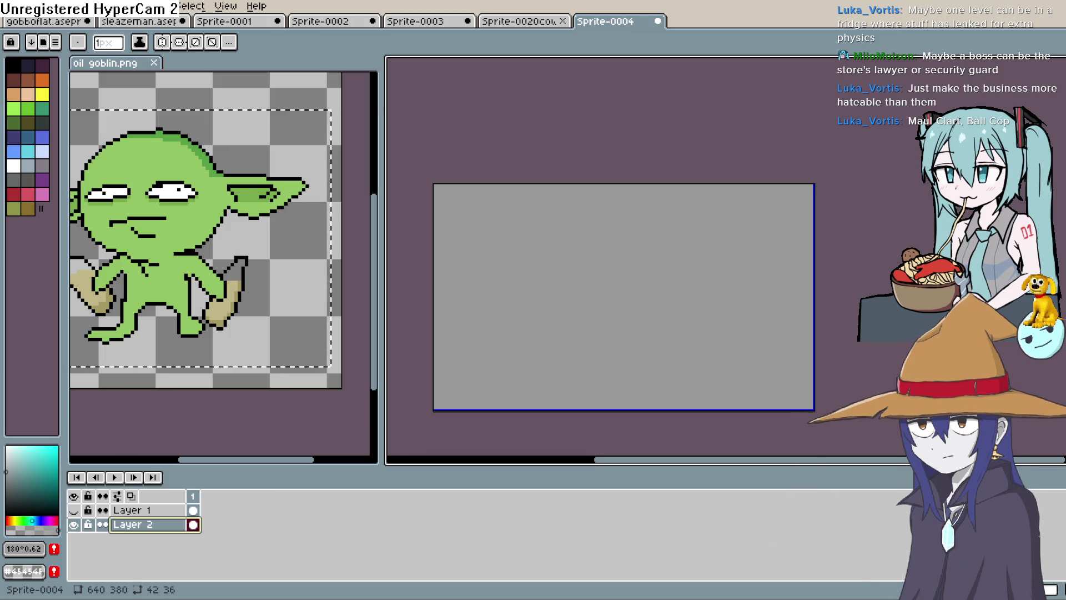
- Pick black (palette index 0) as the drawing colour
key("h")
left_click_drag(515, 327, 571, 310)
scroll(568, 304, "up", 1)
scroll(568, 304, "up", 2)
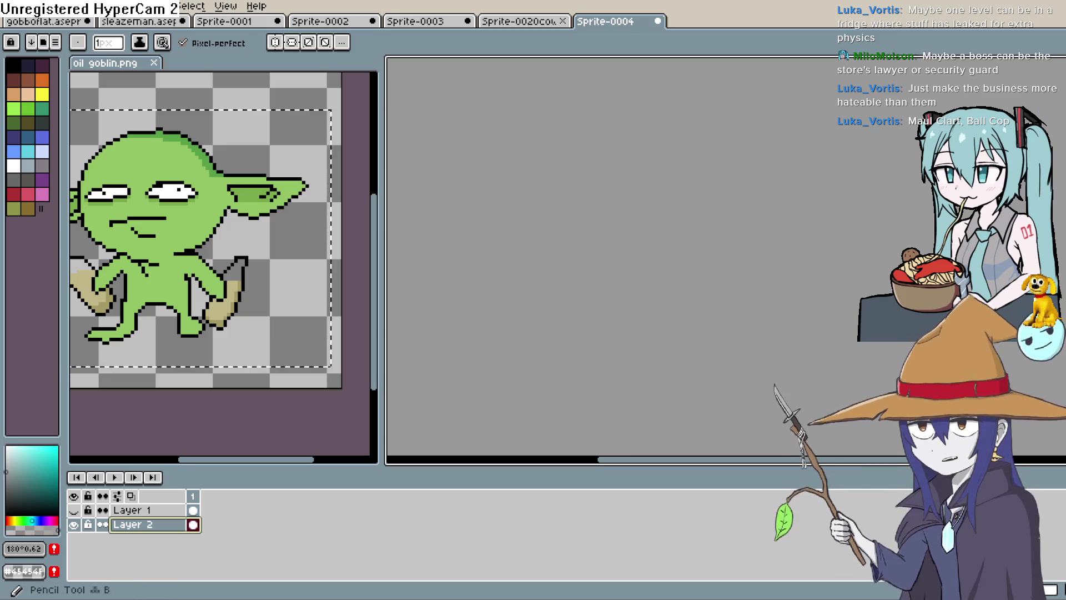
scroll(439, 315, "down", 1)
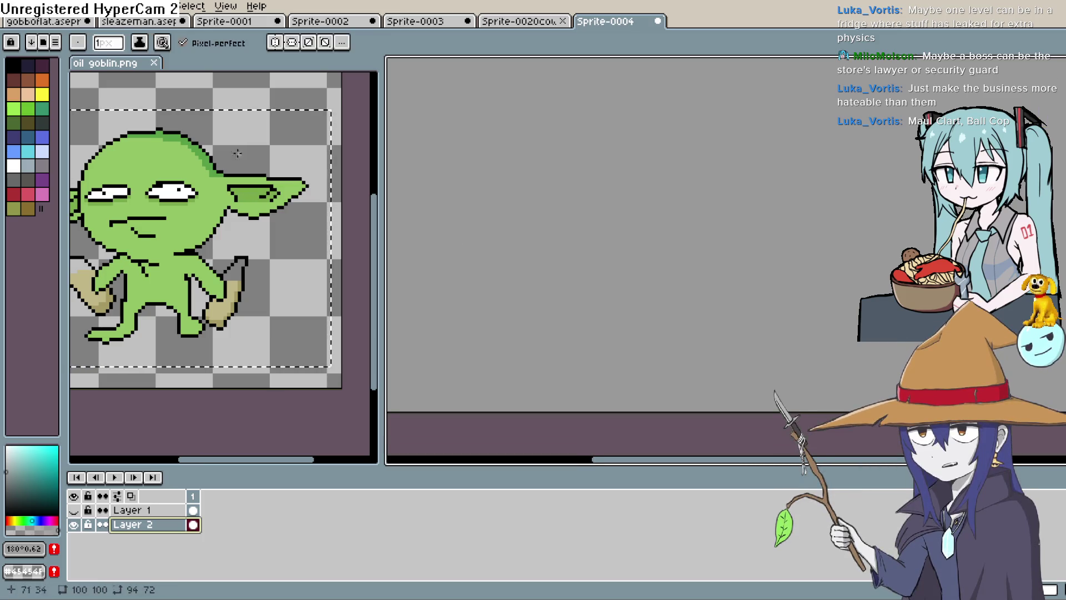
left_click(11, 69)
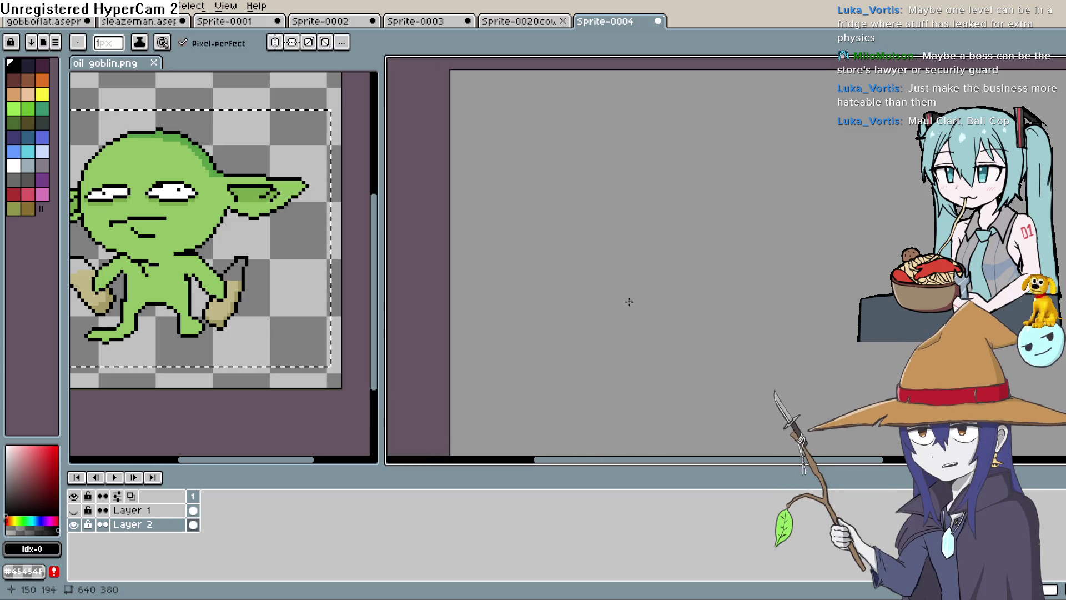
- Widen the Sprite-0004 editing area and bring the grey canvas into view
scroll(627, 305, "down", 2)
scroll(626, 324, "up", 1)
left_click_drag(382, 280, 146, 280)
mouse_move(543, 302)
left_mouse_down()
mouse_move(499, 302)
mouse_move(438, 261)
mouse_move(423, 237)
left_mouse_up()
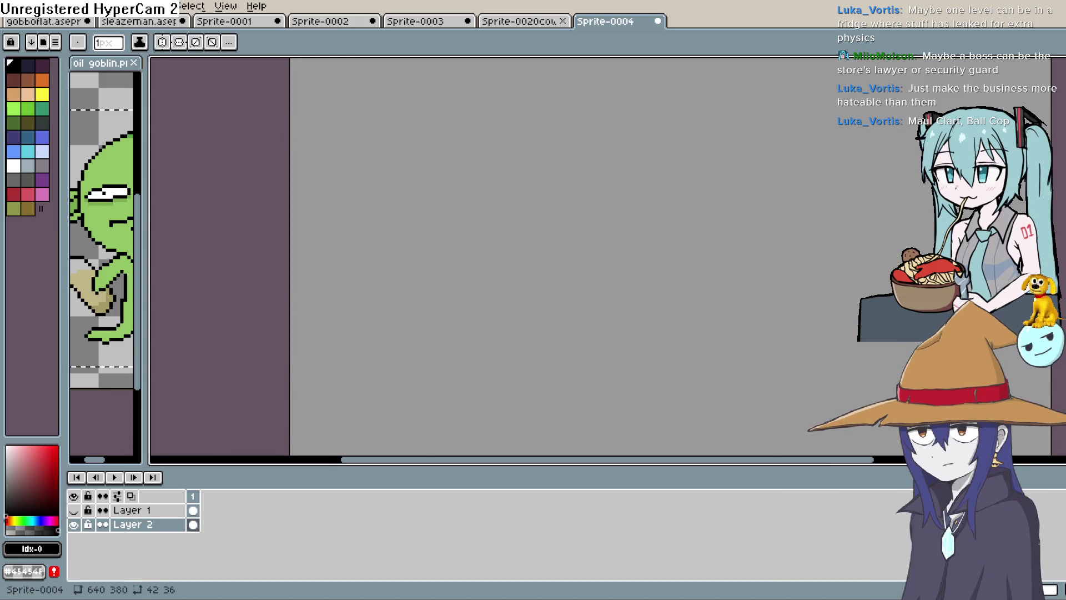
- Draw two stacked black rectangles for the building outline
mouse_move(396, 282)
left_mouse_down()
mouse_move(395, 198)
mouse_move(568, 204)
left_mouse_up()
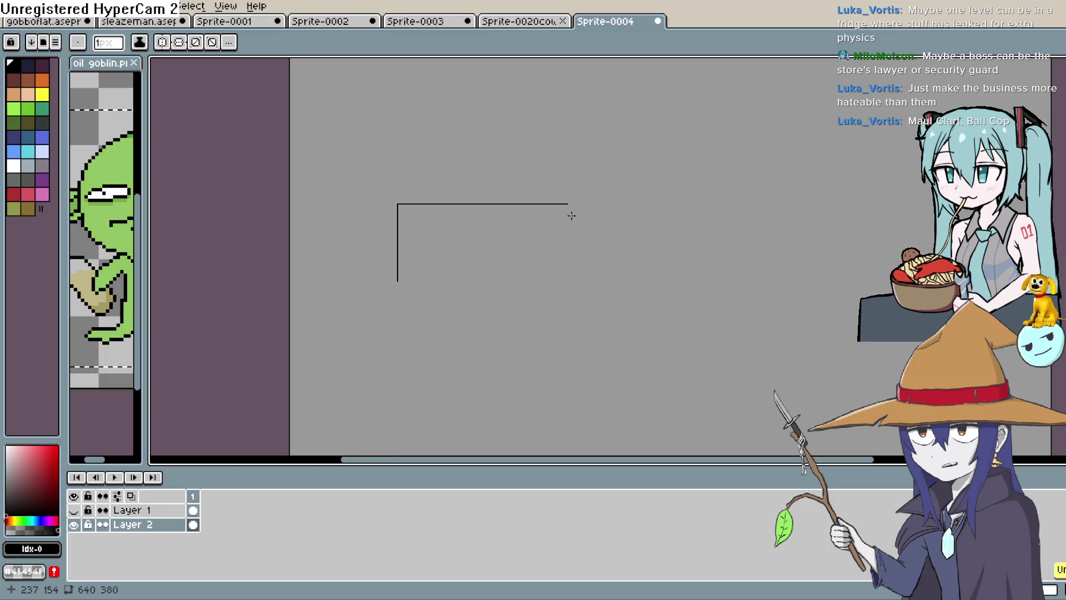
scroll(569, 218, "up", 1)
left_click_drag(565, 190, 560, 265)
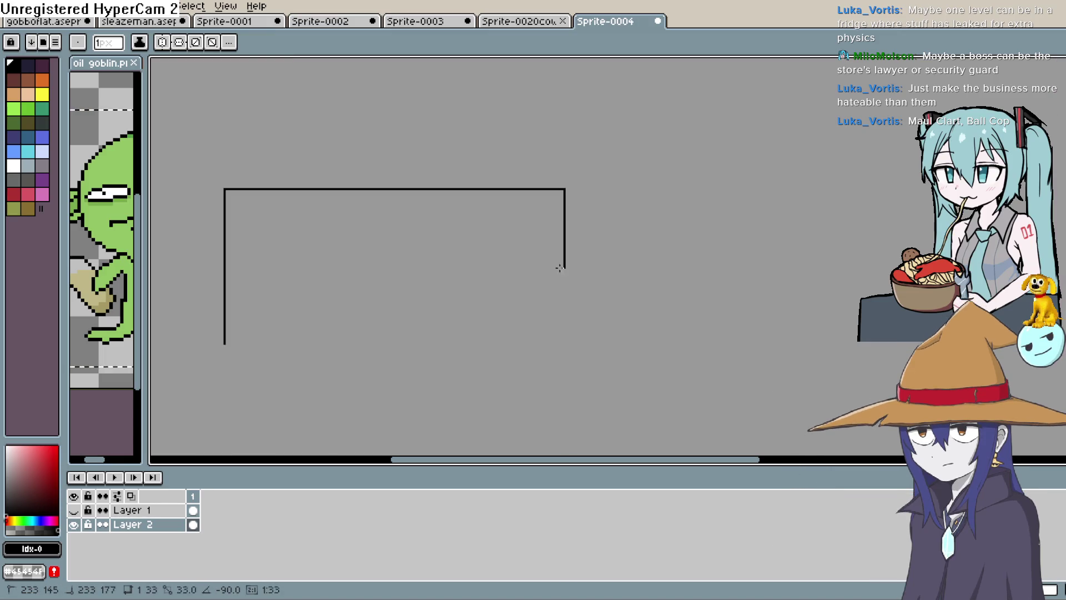
mouse_move(558, 335)
left_mouse_down()
mouse_move(545, 345)
mouse_move(225, 339)
mouse_move(561, 344)
mouse_move(557, 292)
mouse_move(483, 287)
mouse_move(488, 224)
mouse_move(485, 320)
left_mouse_up()
key("ctrl+z")
scroll(567, 345, "down", 4)
scroll(500, 291, "up", 2)
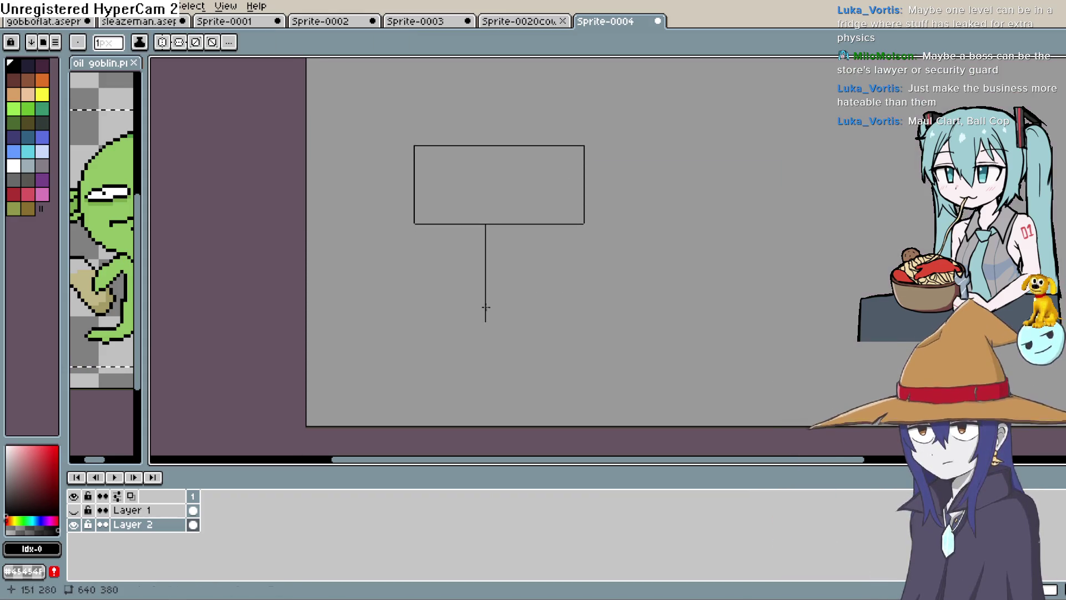
left_click_drag(416, 224, 416, 262)
left_click_drag(578, 258, 416, 262)
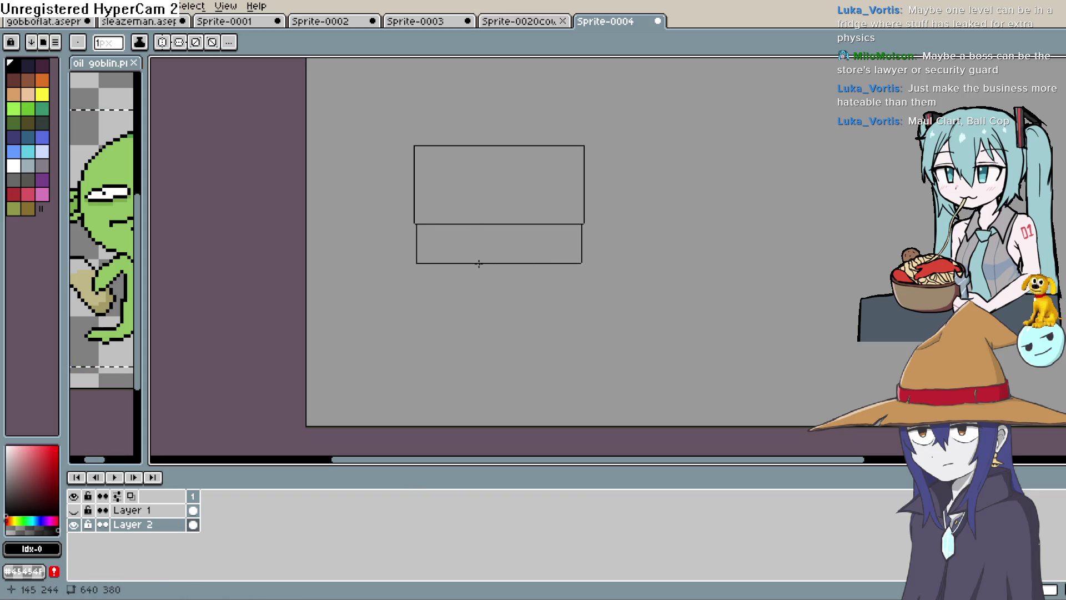
- Draw the pole's two parallel lines and the ground lines at its foot
left_click_drag(444, 263, 445, 376)
mouse_move(462, 264)
left_mouse_down()
mouse_move(462, 376)
mouse_move(496, 258)
left_mouse_up()
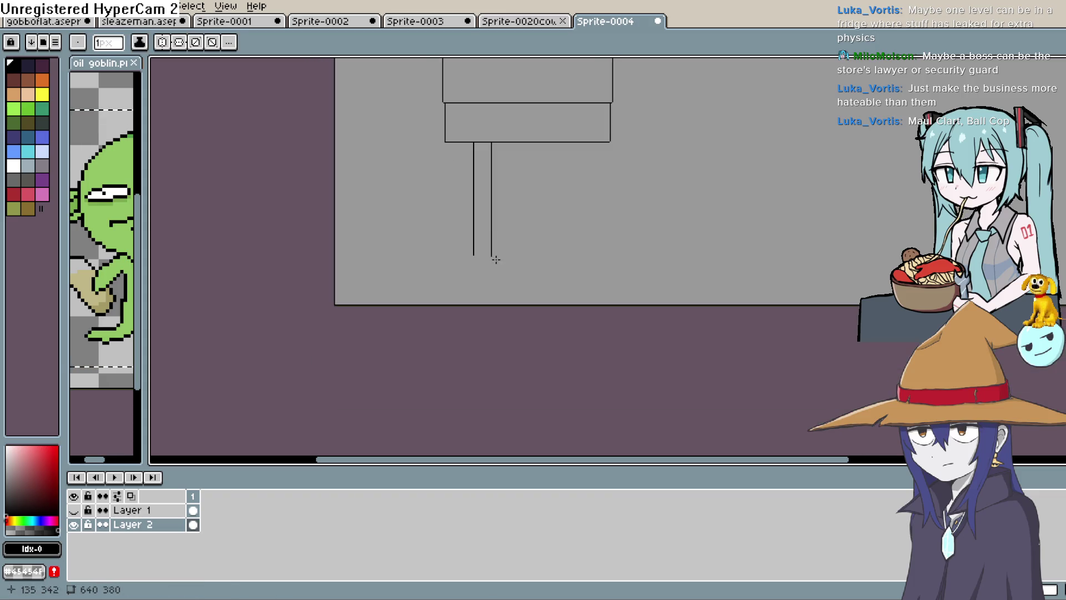
left_click(380, 271, "shift")
left_click_drag(473, 255, 388, 255)
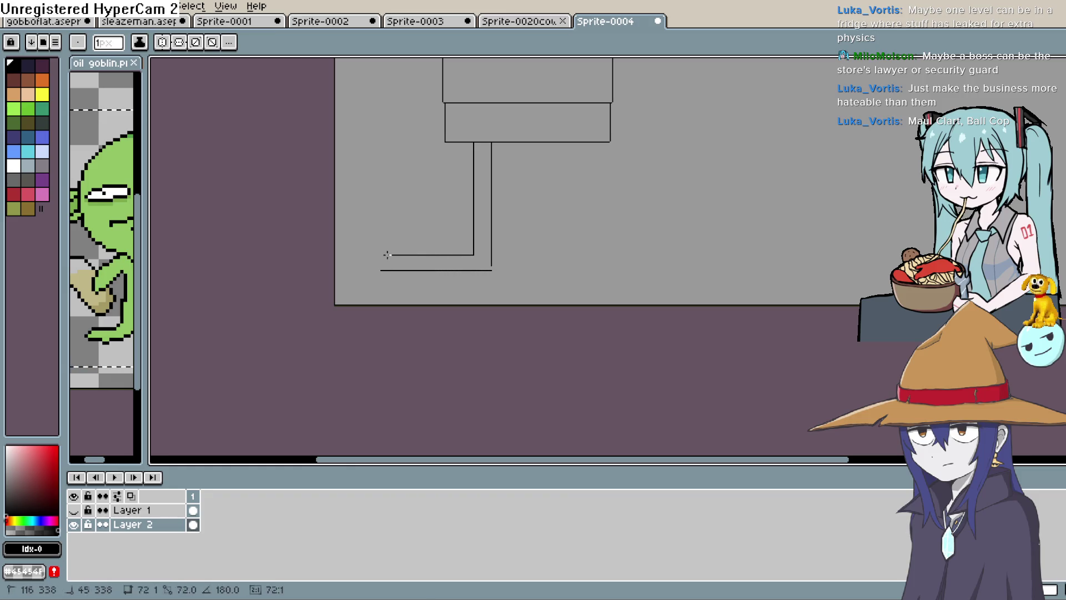
left_click_drag(509, 203, 555, 234)
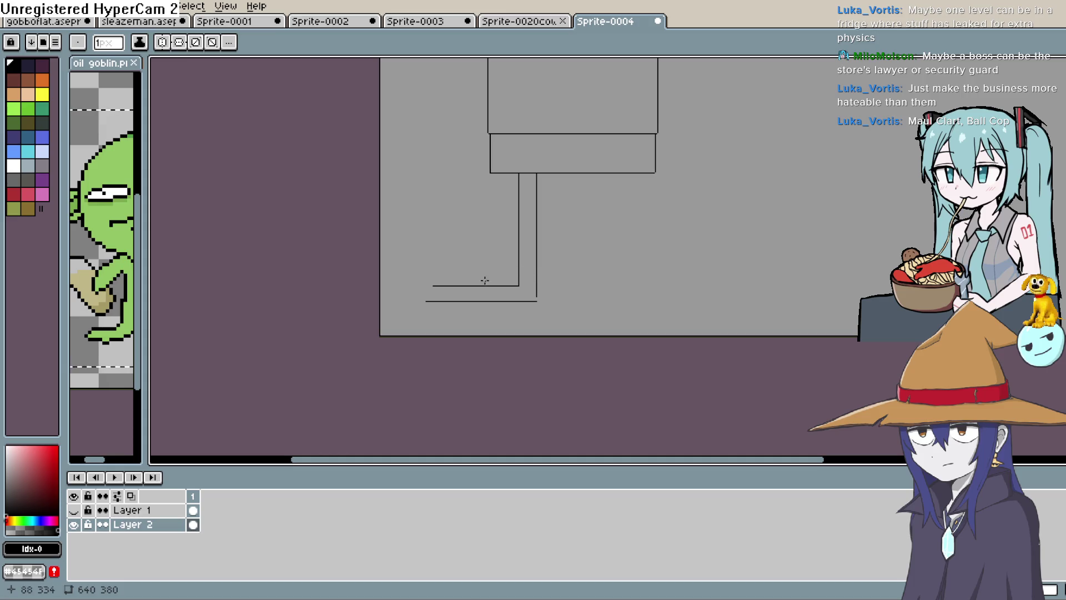
scroll(490, 290, "up", 3)
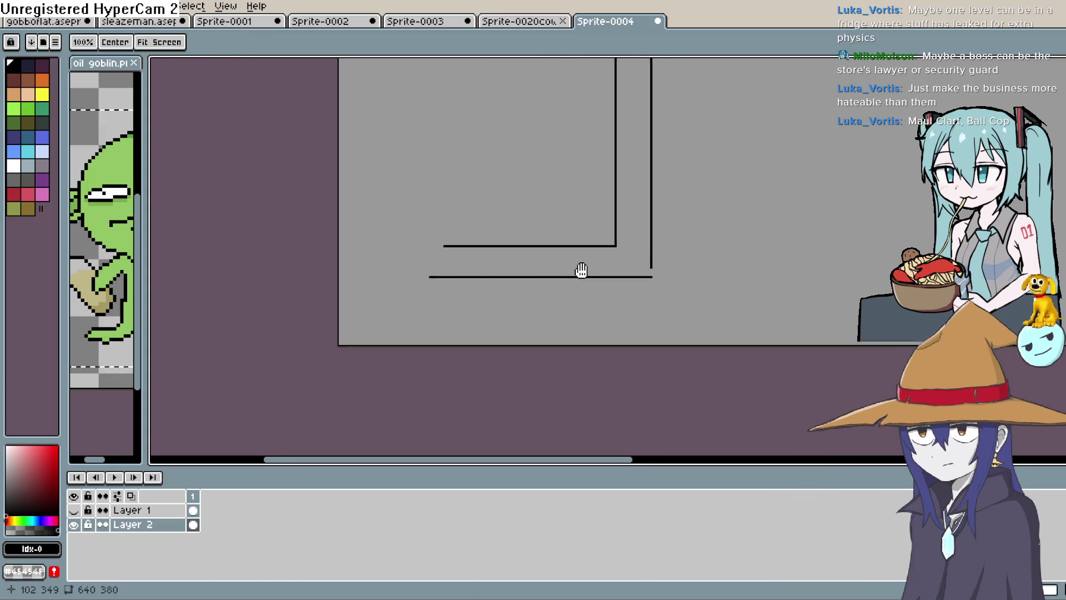
mouse_move(672, 272)
left_mouse_down()
mouse_move(694, 261)
mouse_move(770, 277)
left_mouse_up()
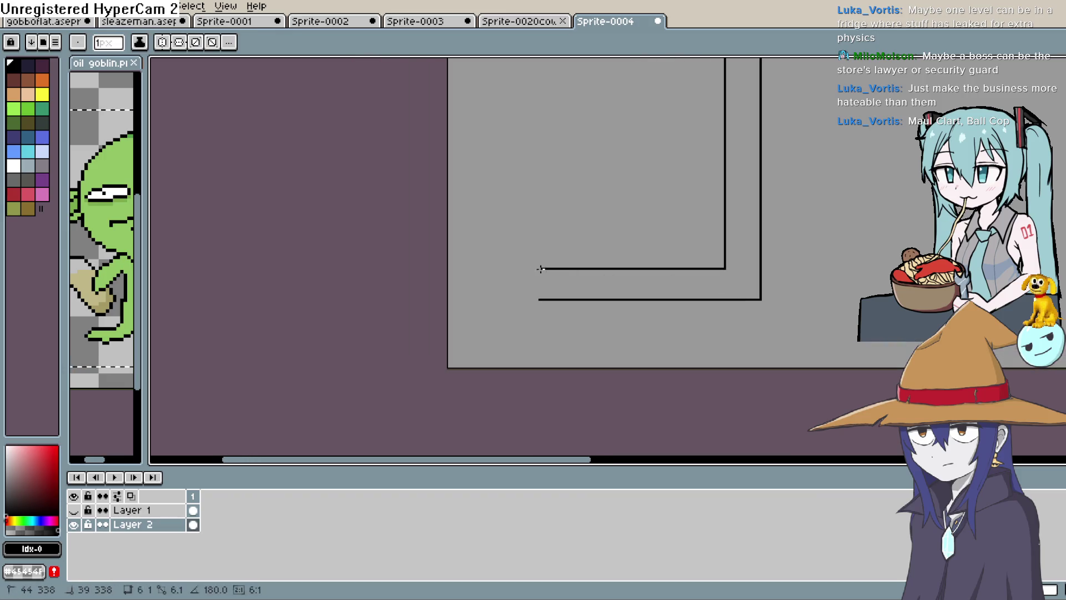
left_click_drag(545, 285, 534, 303)
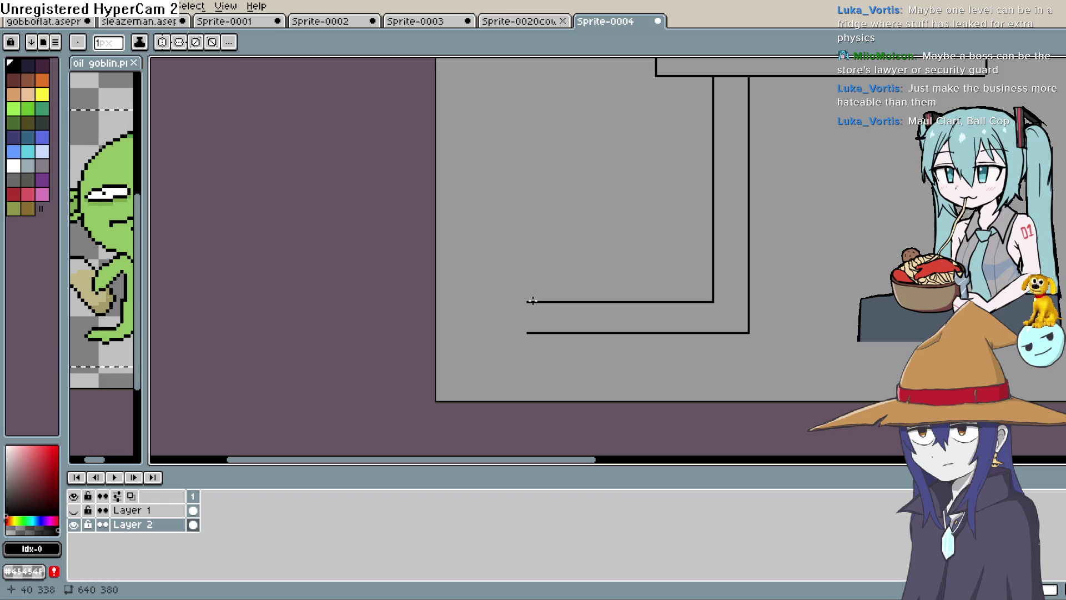
scroll(533, 300, "down", 3)
left_click_drag(654, 273, 639, 318)
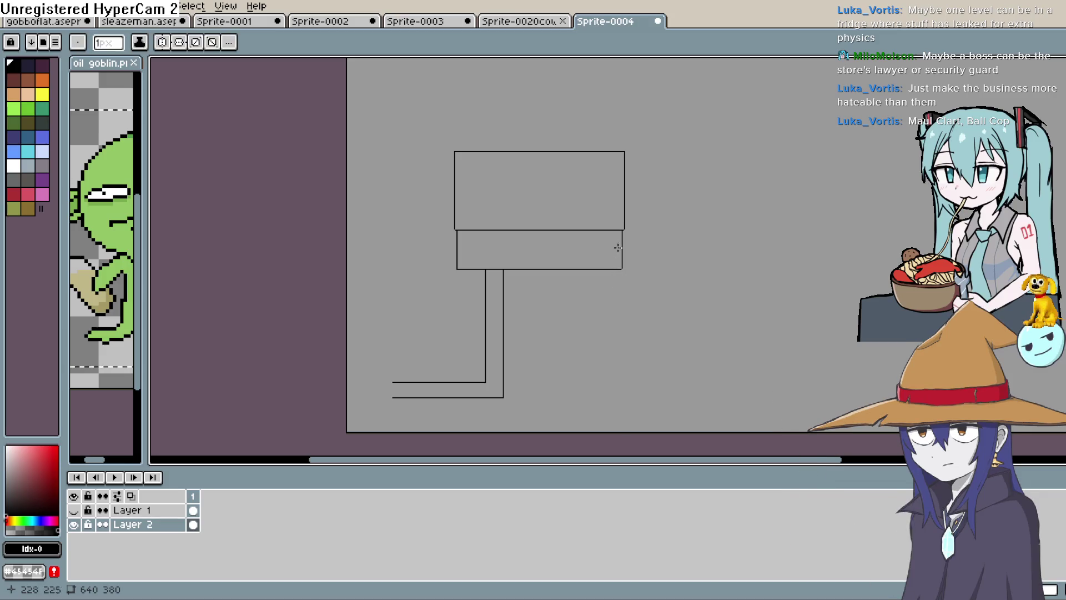
- Draw a horizontal dividing line across the upper building box
scroll(616, 278, "up", 1)
mouse_move(465, 319)
left_mouse_down()
mouse_move(478, 302)
mouse_move(478, 329)
left_mouse_up()
left_click_drag(726, 272, 711, 270)
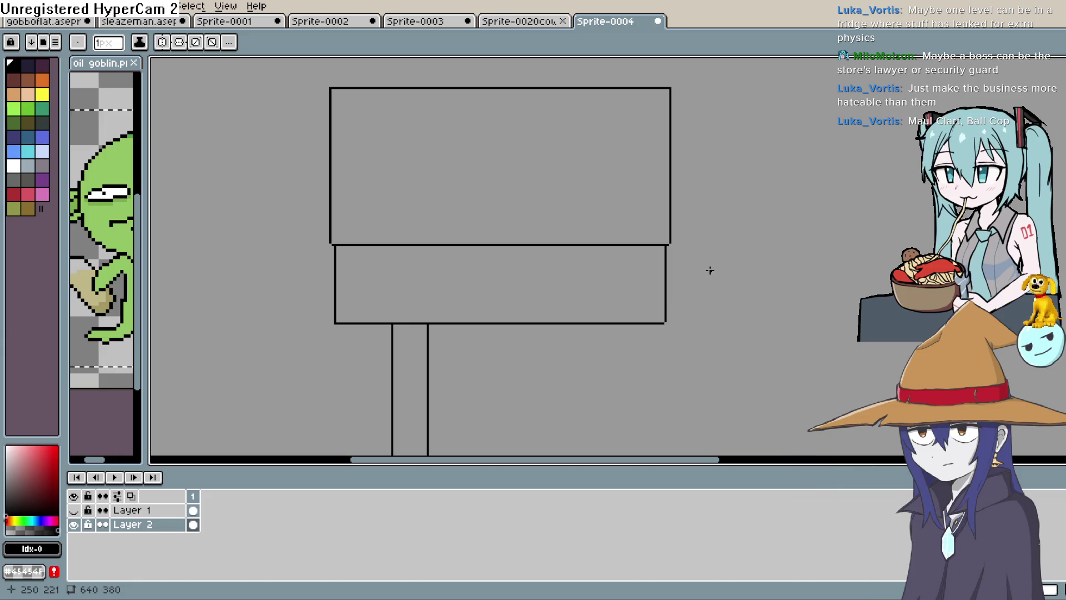
left_click_drag(704, 269, 707, 272)
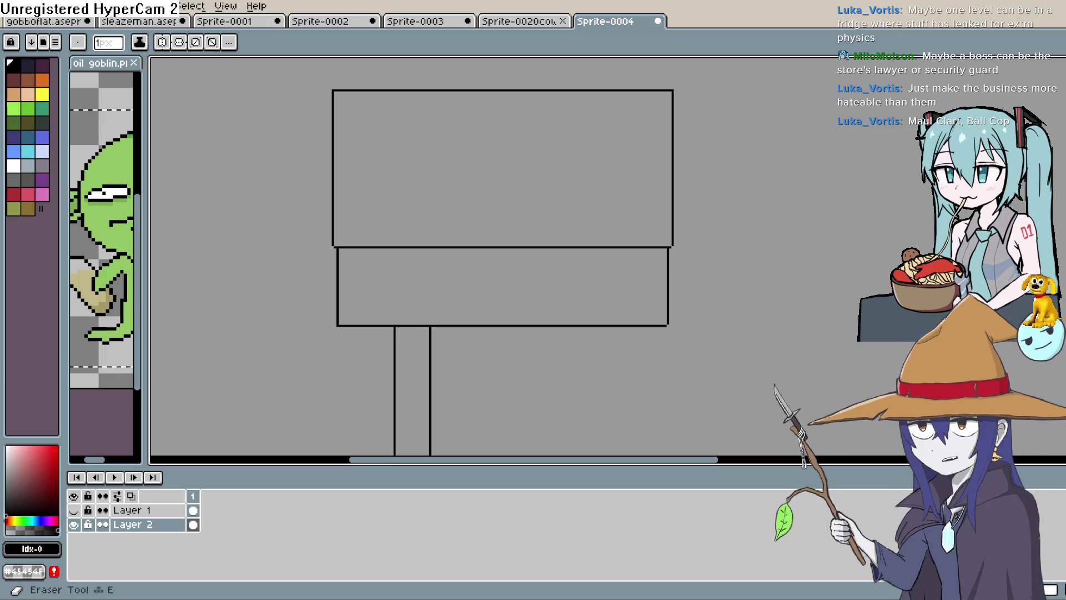
left_click_drag(336, 157, 659, 158)
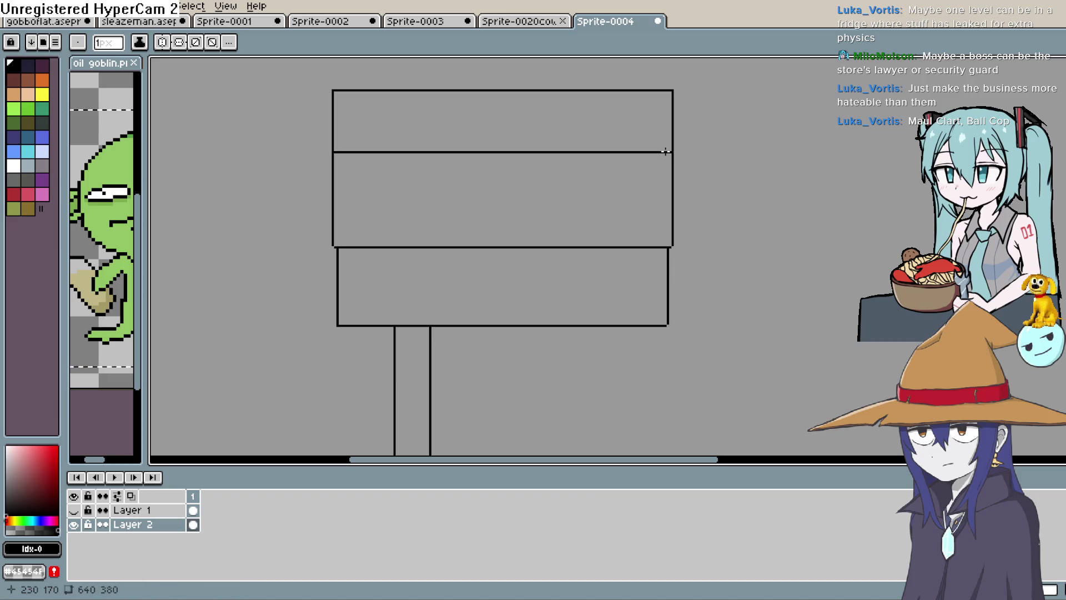
- Draw a small door box above the pole, split into two doors
mouse_move(508, 309)
left_mouse_down()
mouse_move(502, 202)
mouse_move(497, 215)
left_mouse_up()
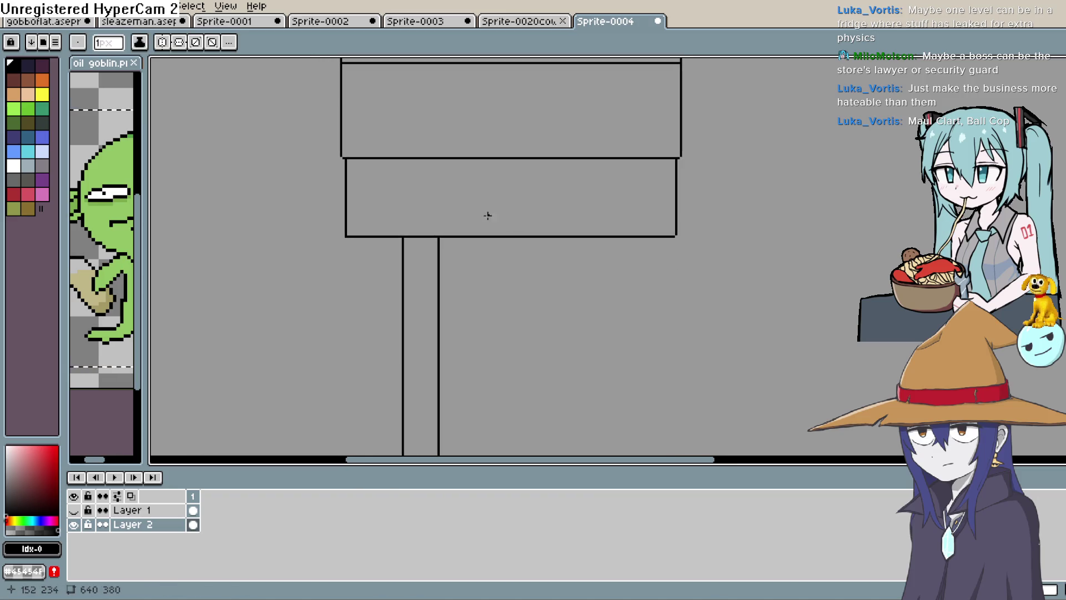
mouse_move(393, 230)
left_mouse_down()
mouse_move(393, 201)
mouse_move(407, 186)
mouse_move(388, 231)
mouse_move(391, 192)
mouse_move(385, 231)
left_mouse_up()
left_click_drag(388, 190, 454, 190)
left_click_drag(452, 234, 452, 235)
left_click_drag(419, 191, 420, 236)
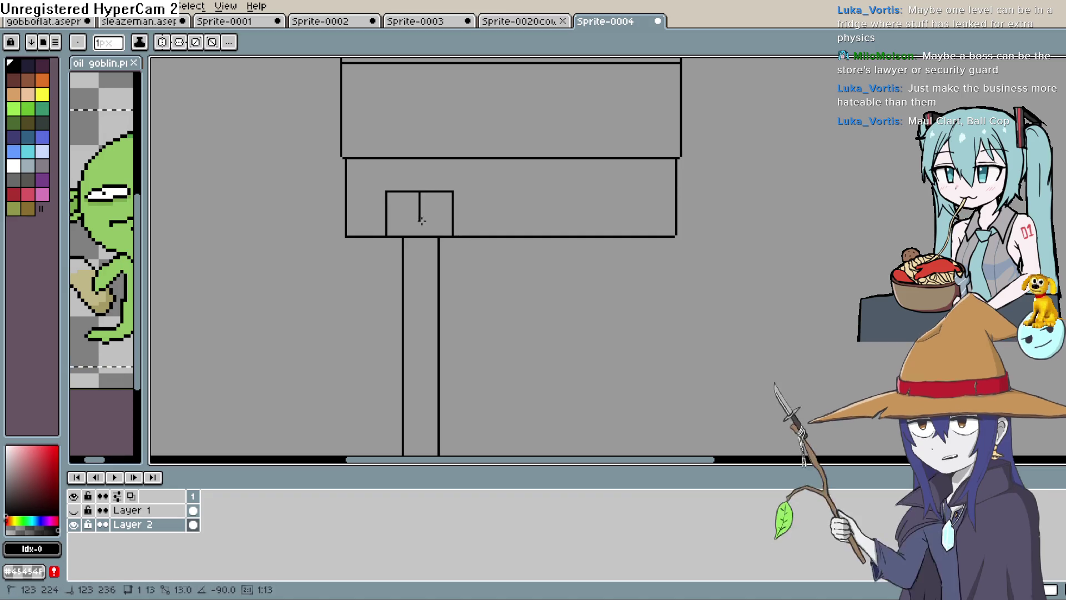
- Add a second line under the roof and draw a long window rectangle
scroll(540, 212, "down", 2)
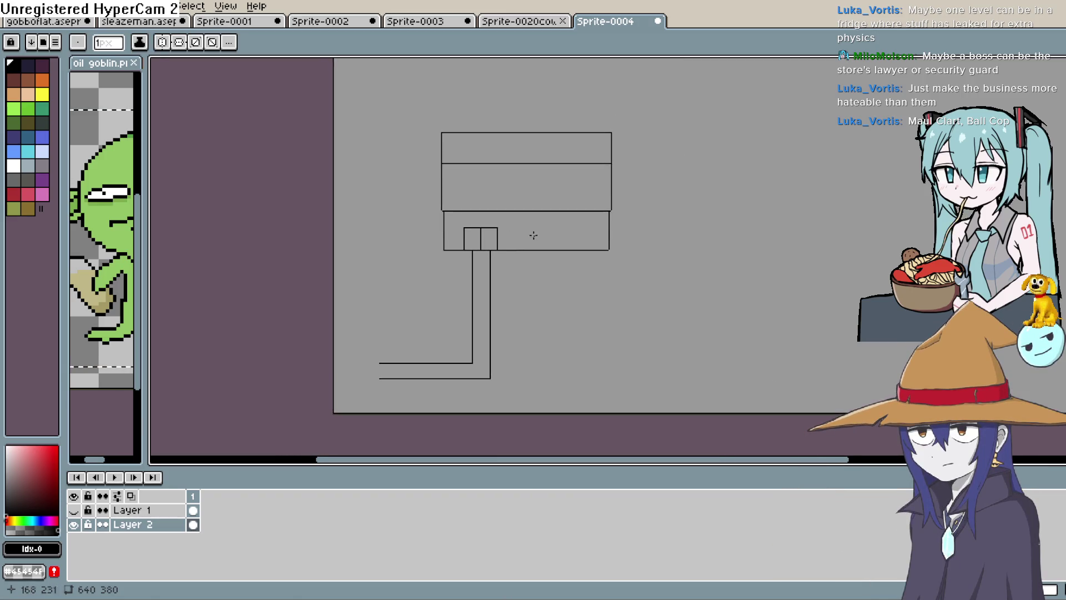
scroll(530, 236, "up", 1)
left_click_drag(350, 185, 684, 192)
key("space")
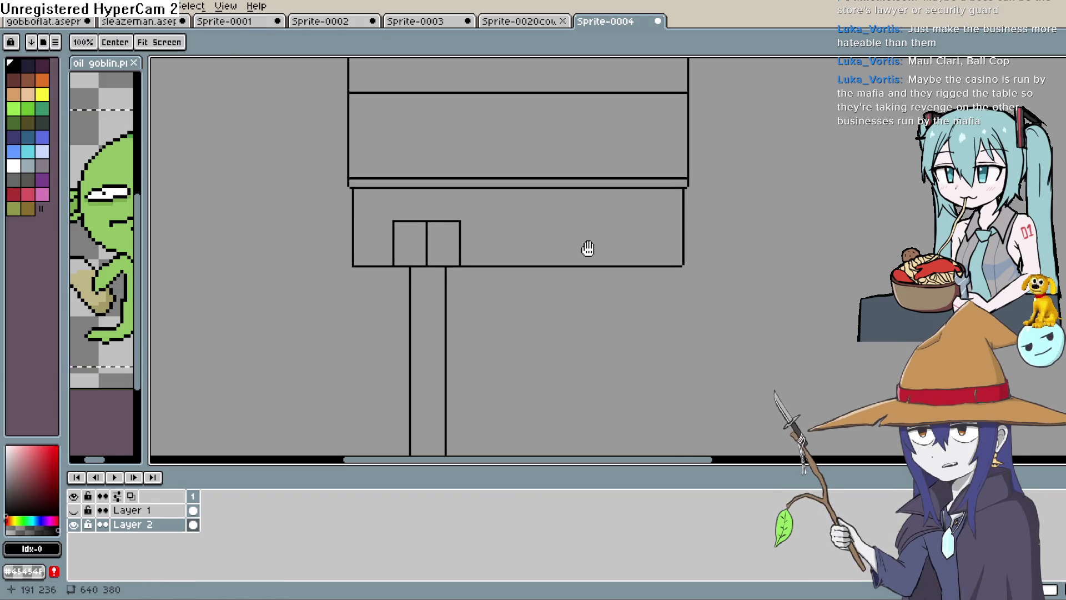
left_click_drag(588, 247, 596, 247)
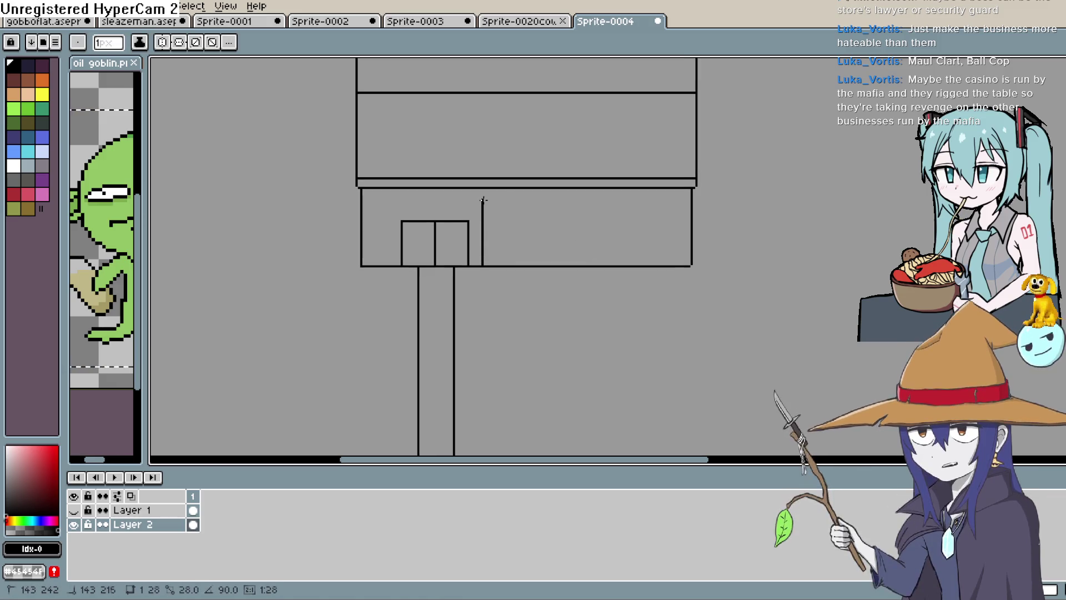
mouse_move(480, 197)
left_mouse_down()
mouse_move(480, 254)
mouse_move(679, 254)
left_mouse_up()
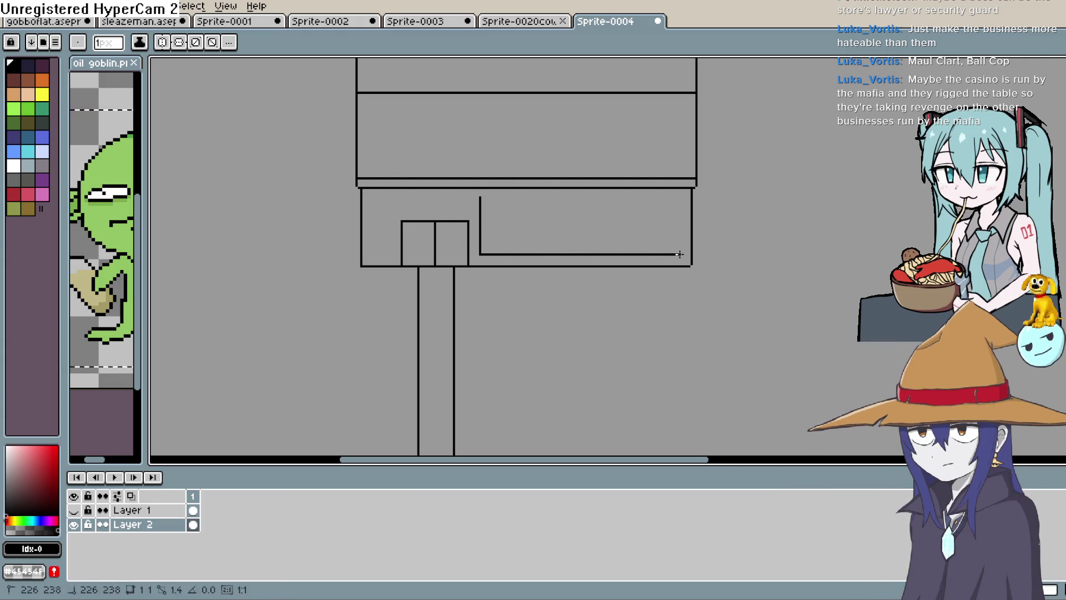
left_click_drag(678, 197, 481, 197)
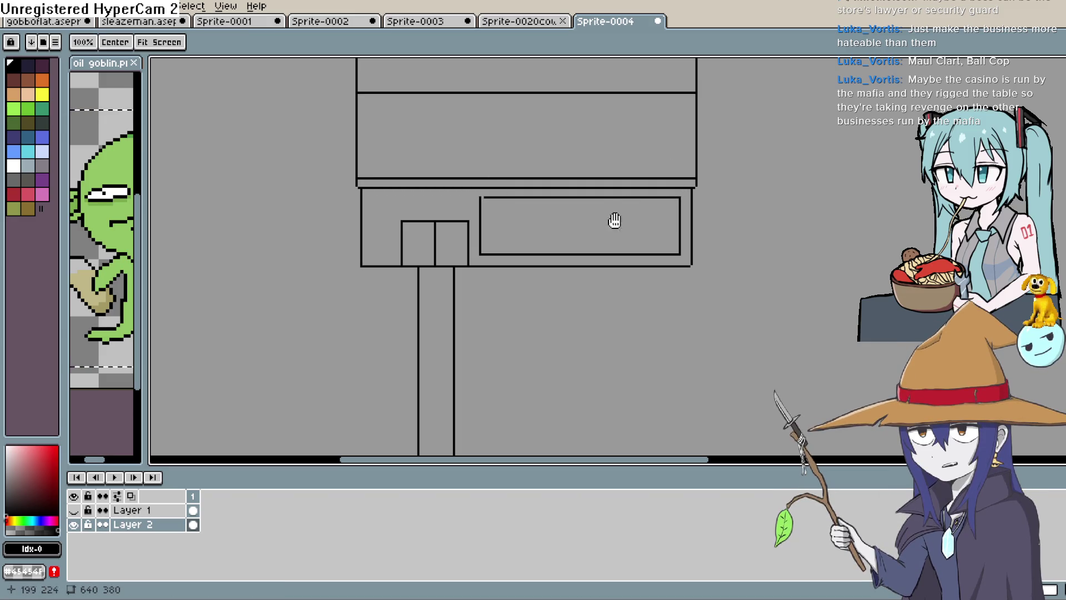
- Frame the whole scene and make the goblin layer visible again
left_click_drag(599, 220, 606, 252)
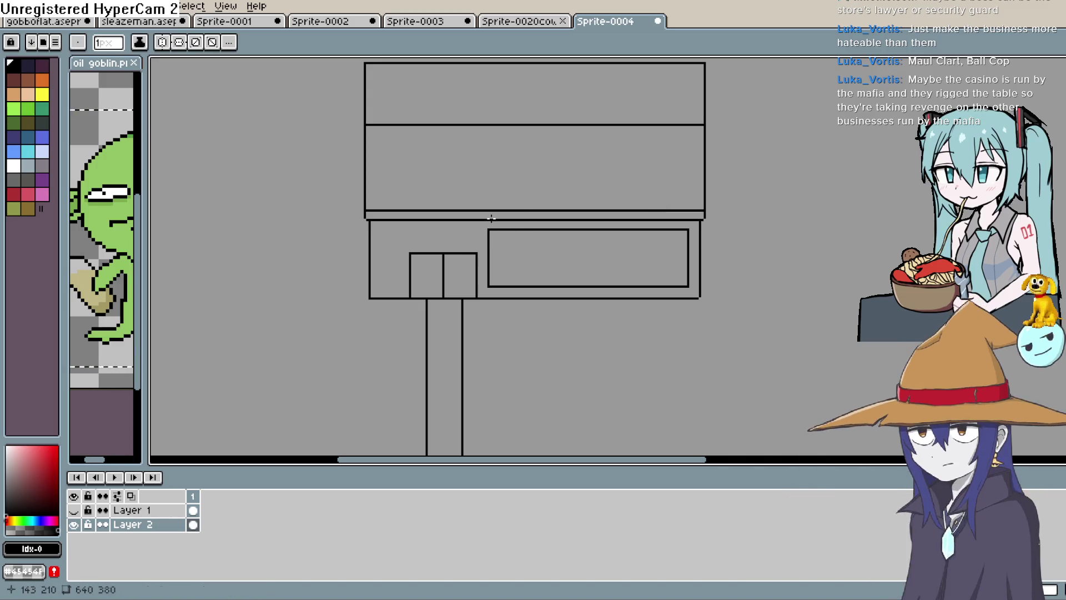
scroll(668, 199, "down", 1)
left_click_drag(700, 238, 694, 214)
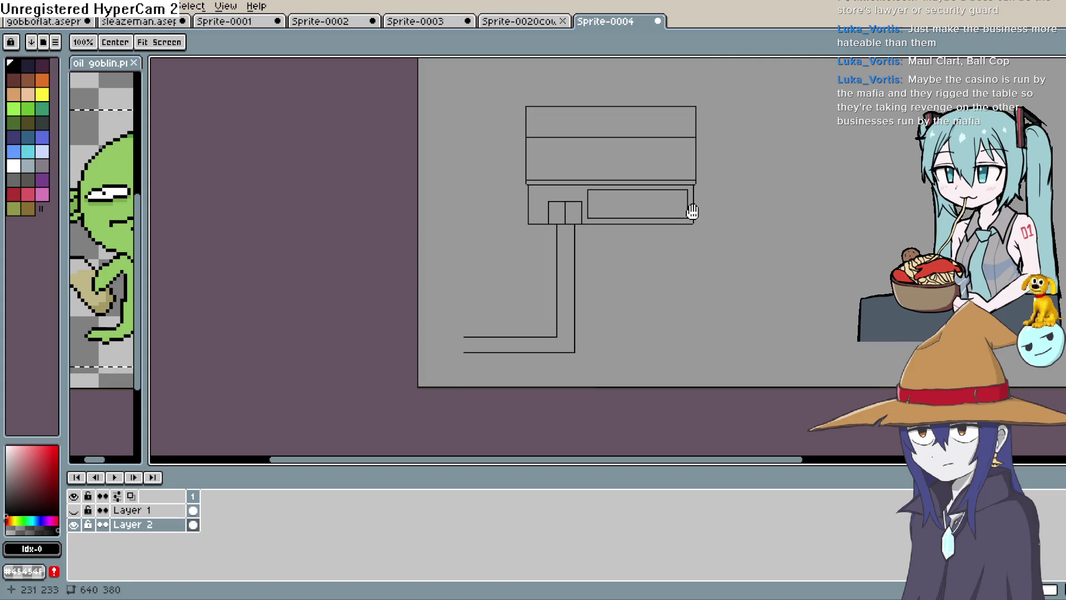
left_click(74, 510)
- Move the goblin down onto the ground line left of the pole and deselect it
key("v")
mouse_move(566, 228)
left_mouse_down()
mouse_move(512, 327)
mouse_move(481, 342)
mouse_move(584, 340)
mouse_move(572, 237)
mouse_move(575, 345)
mouse_move(476, 340)
mouse_move(588, 345)
mouse_move(592, 229)
mouse_move(558, 295)
mouse_move(476, 337)
mouse_move(467, 329)
mouse_move(490, 296)
mouse_move(536, 315)
left_mouse_up()
key("ctrl+d")
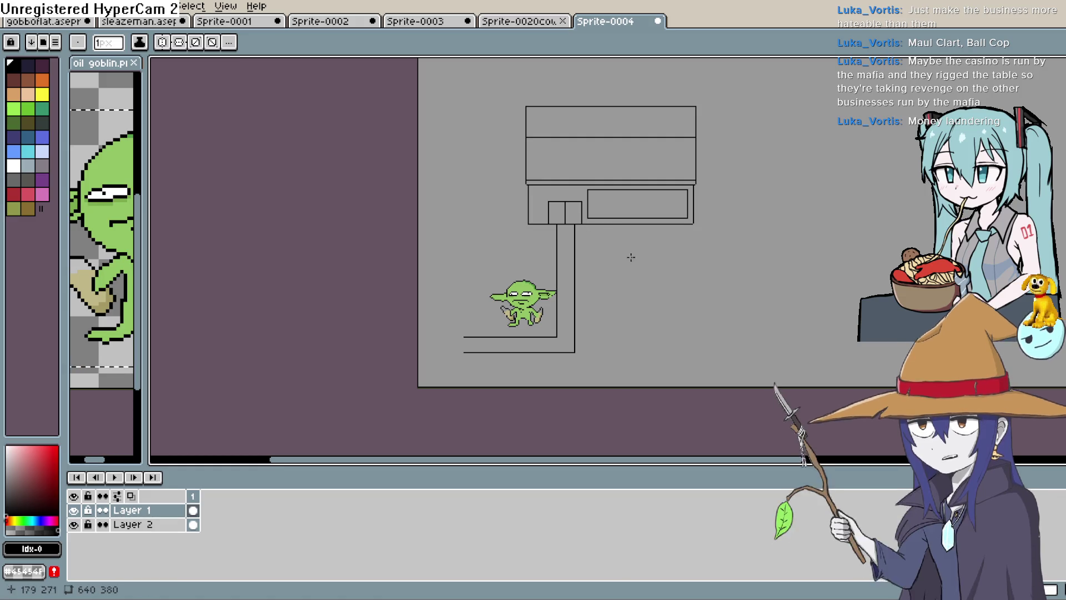
key("h")
mouse_move(603, 330)
left_mouse_down()
mouse_move(619, 300)
mouse_move(640, 312)
mouse_move(688, 310)
mouse_move(633, 345)
mouse_move(550, 352)
left_mouse_up()
key("b")
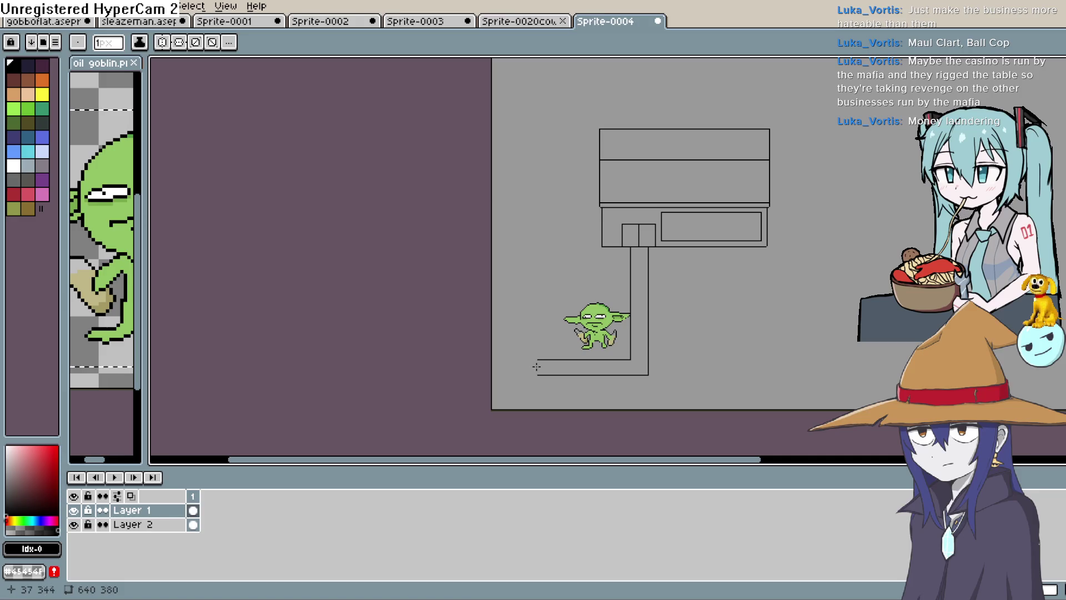
scroll(535, 358, "down", 2)
scroll(535, 358, "up", 2)
key("h")
left_click_drag(610, 379, 549, 397)
key("b")
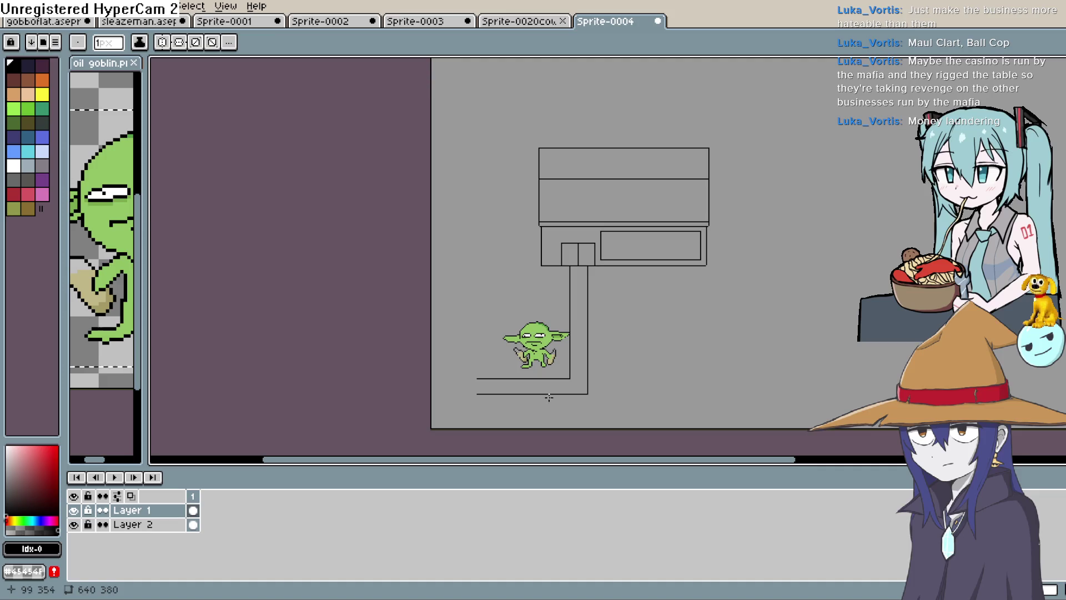
key("Down")
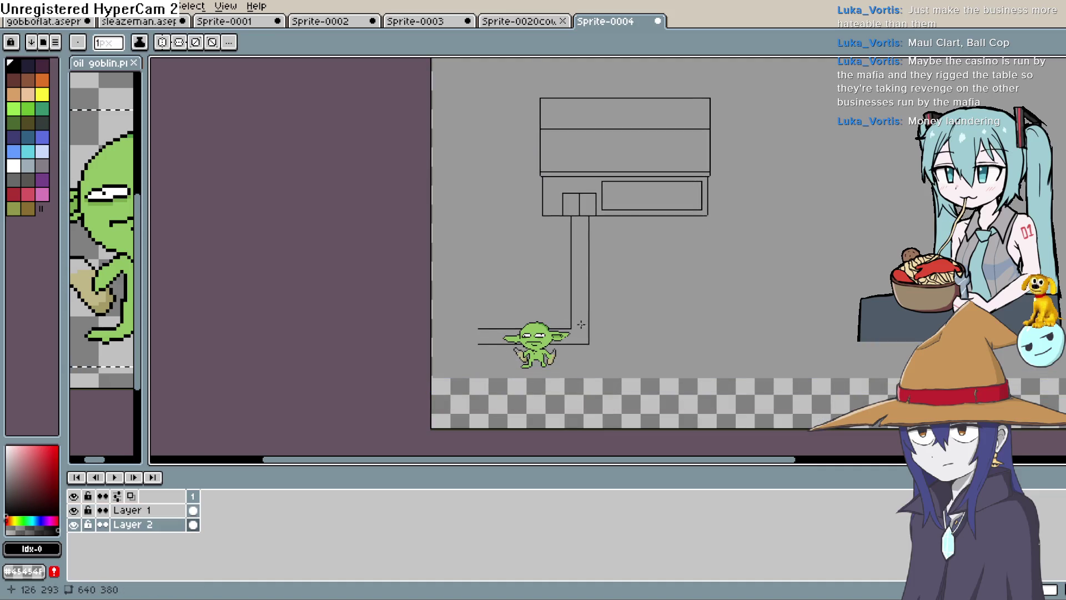
left_click(73, 524)
left_click(73, 524)
left_click(189, 524)
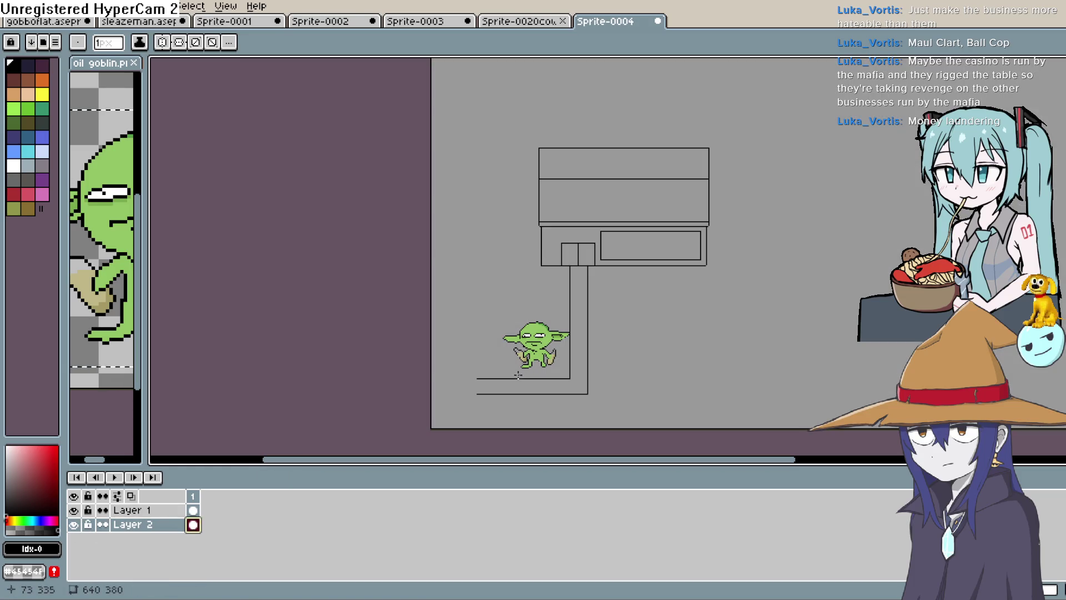
mouse_move(511, 358)
left_mouse_down()
mouse_move(527, 342)
mouse_move(525, 365)
mouse_move(521, 358)
left_mouse_up()
scroll(525, 353, "down", 1)
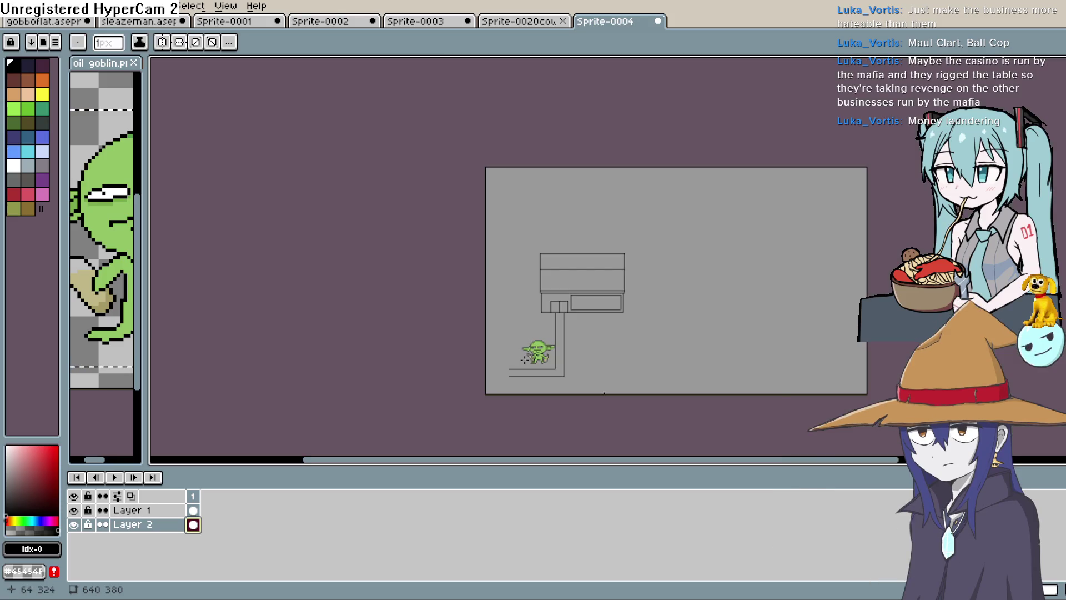
scroll(525, 359, "up", 1)
- Draw the left wall's perspective edges, redoing the first attempt
left_click_drag(493, 387, 492, 350)
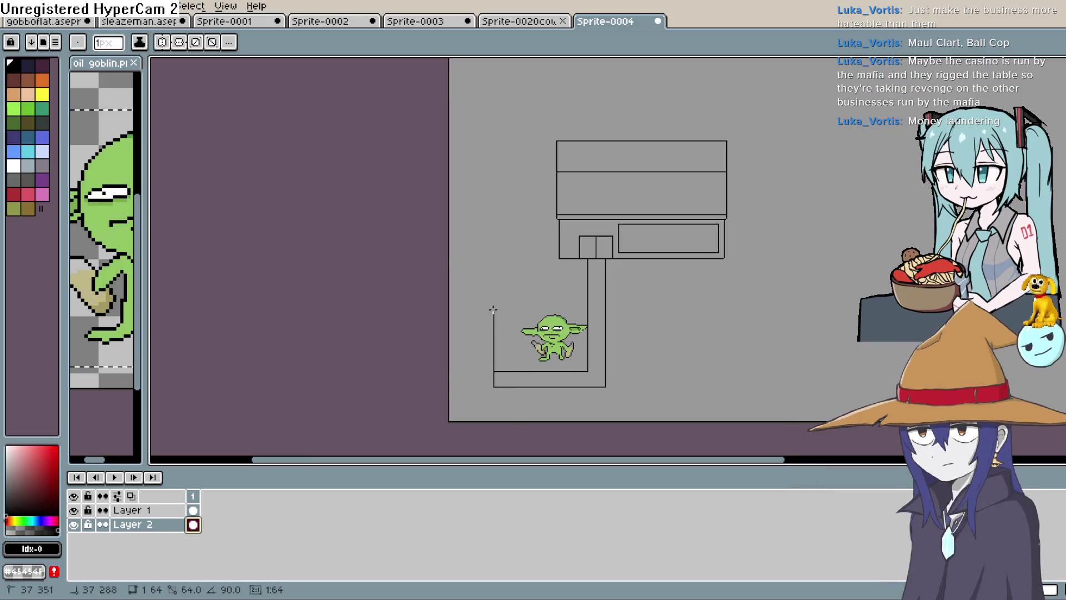
left_click_drag(493, 278, 453, 278)
key("ctrl+z")
key("ctrl+z")
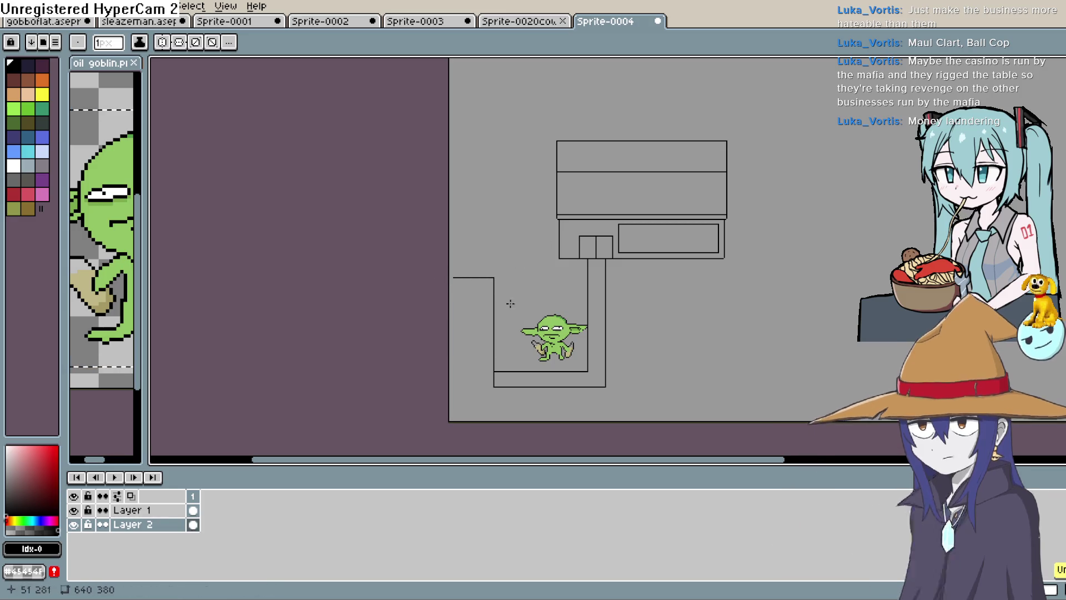
mouse_move(471, 387)
left_mouse_down()
mouse_move(472, 289)
mouse_move(438, 284)
left_mouse_up()
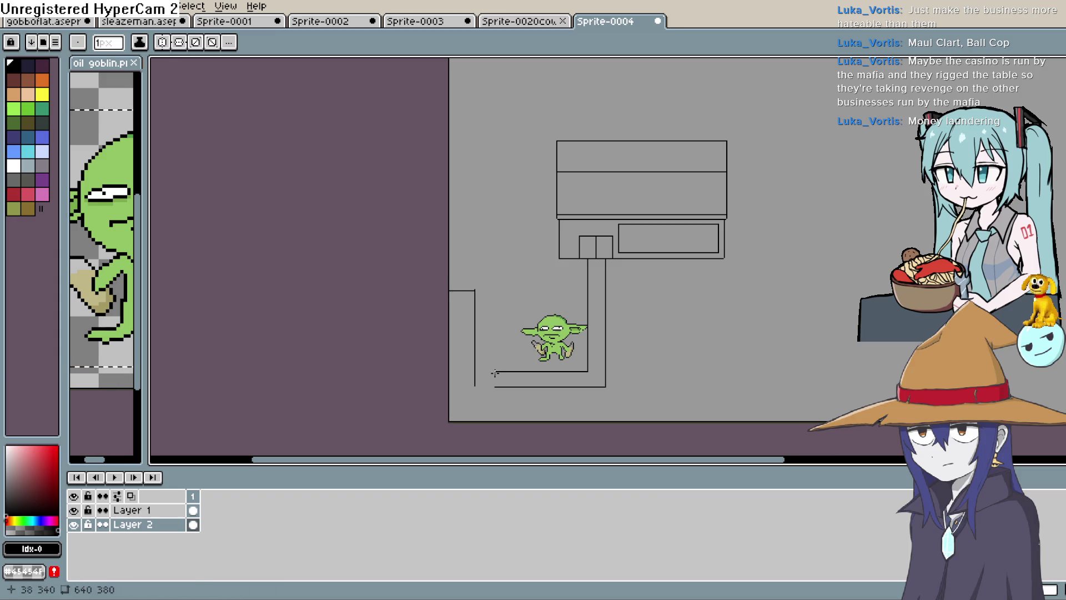
mouse_move(494, 370)
left_mouse_down()
mouse_move(476, 371)
mouse_move(481, 387)
mouse_move(452, 406)
left_mouse_up()
- Draw the recessed doorway's sides and top beside the goblin
left_click_drag(504, 368, 504, 315)
key("ctrl+z")
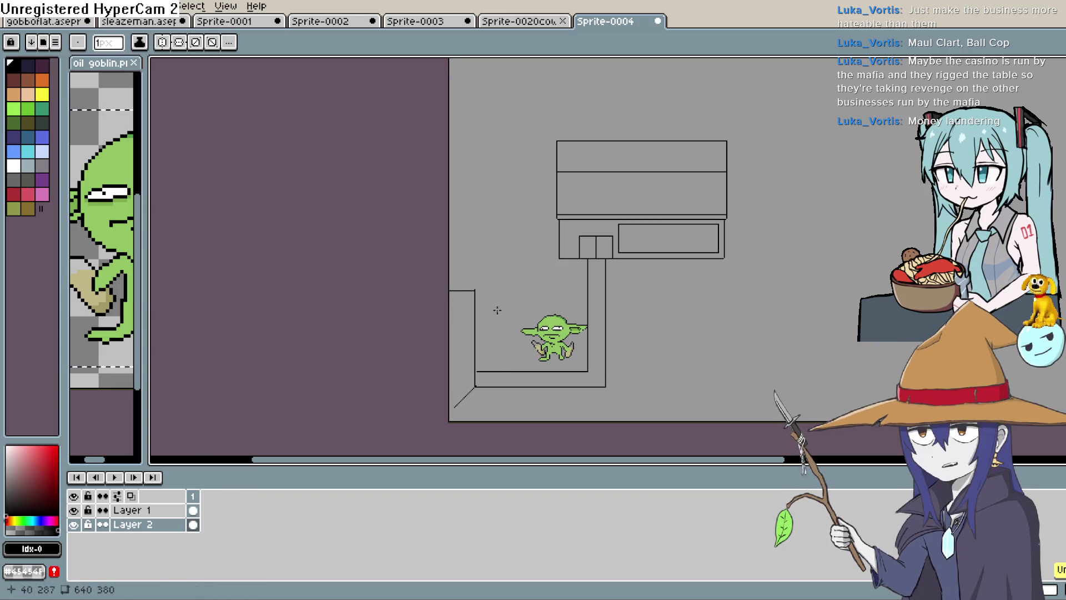
left_click_drag(500, 317, 476, 309)
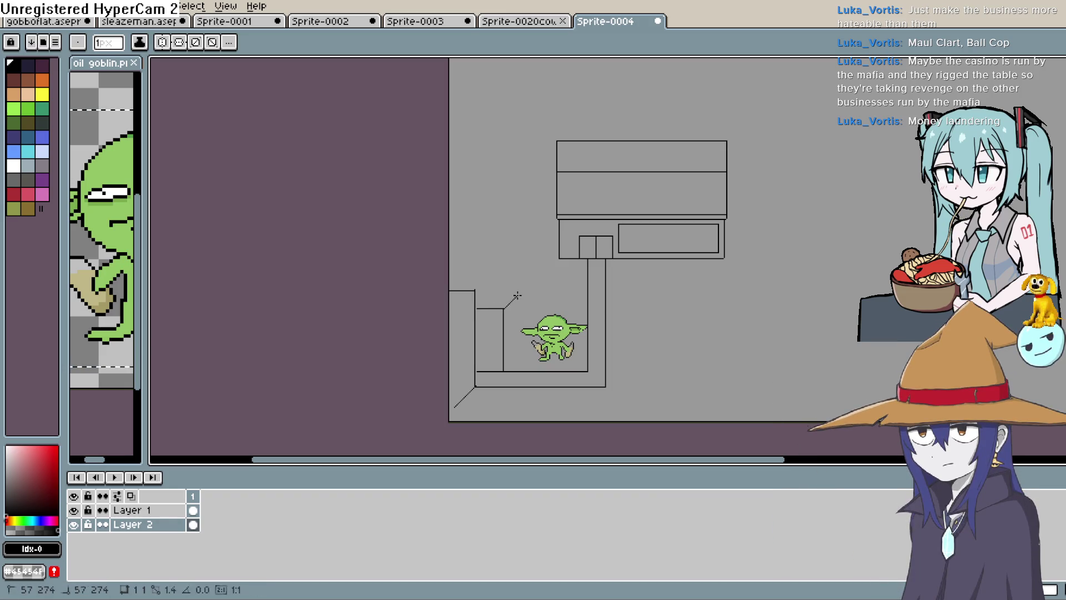
mouse_move(474, 295)
left_mouse_down()
mouse_move(517, 333)
mouse_move(517, 368)
mouse_move(517, 357)
left_mouse_up()
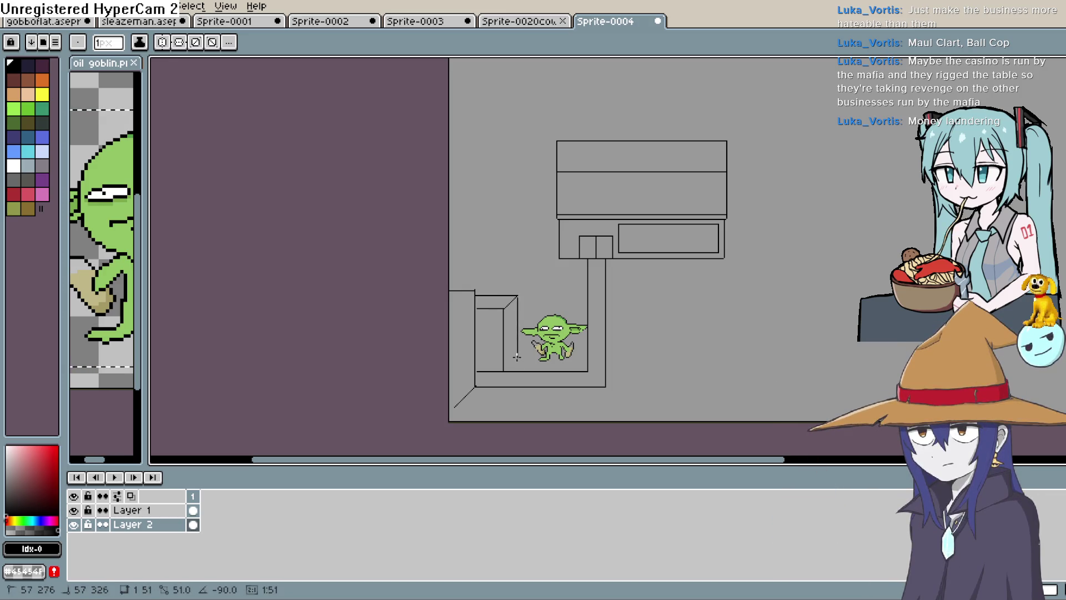
scroll(518, 369, "up", 2)
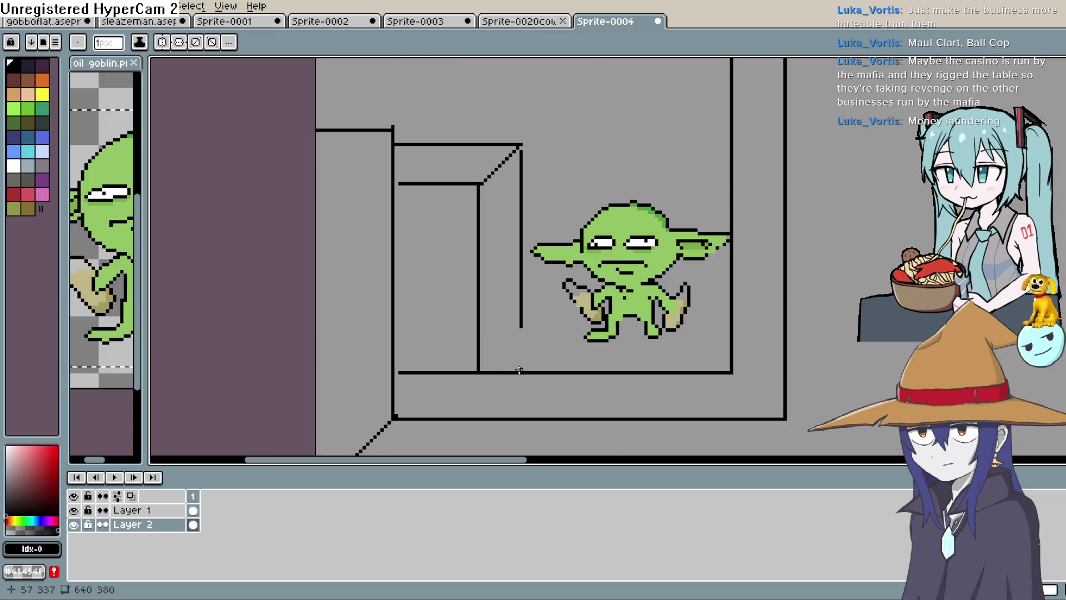
mouse_move(410, 415)
left_mouse_down()
mouse_move(421, 381)
mouse_move(541, 259)
left_mouse_up()
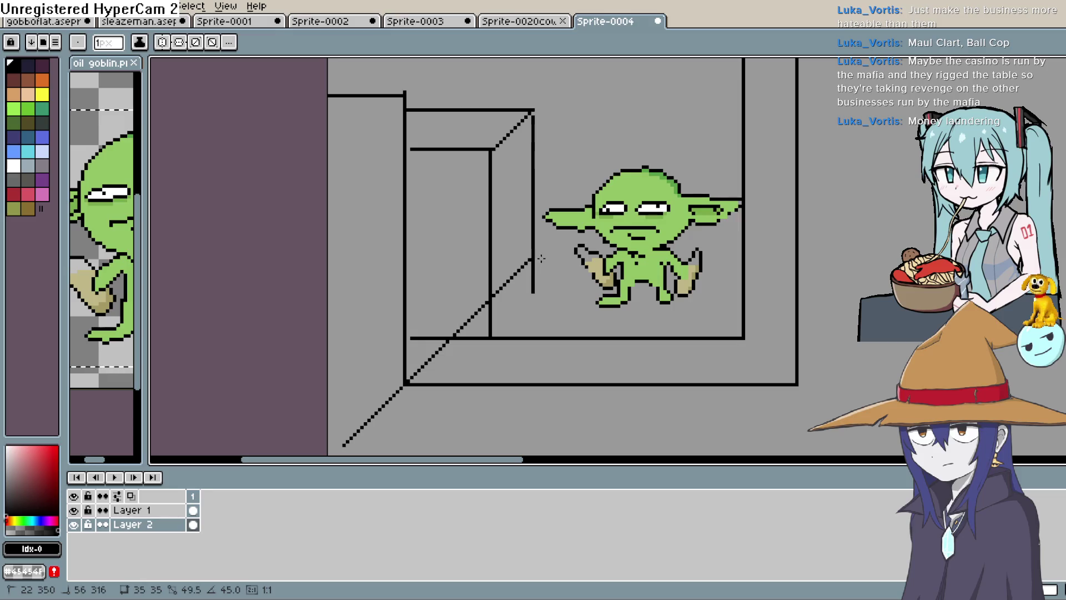